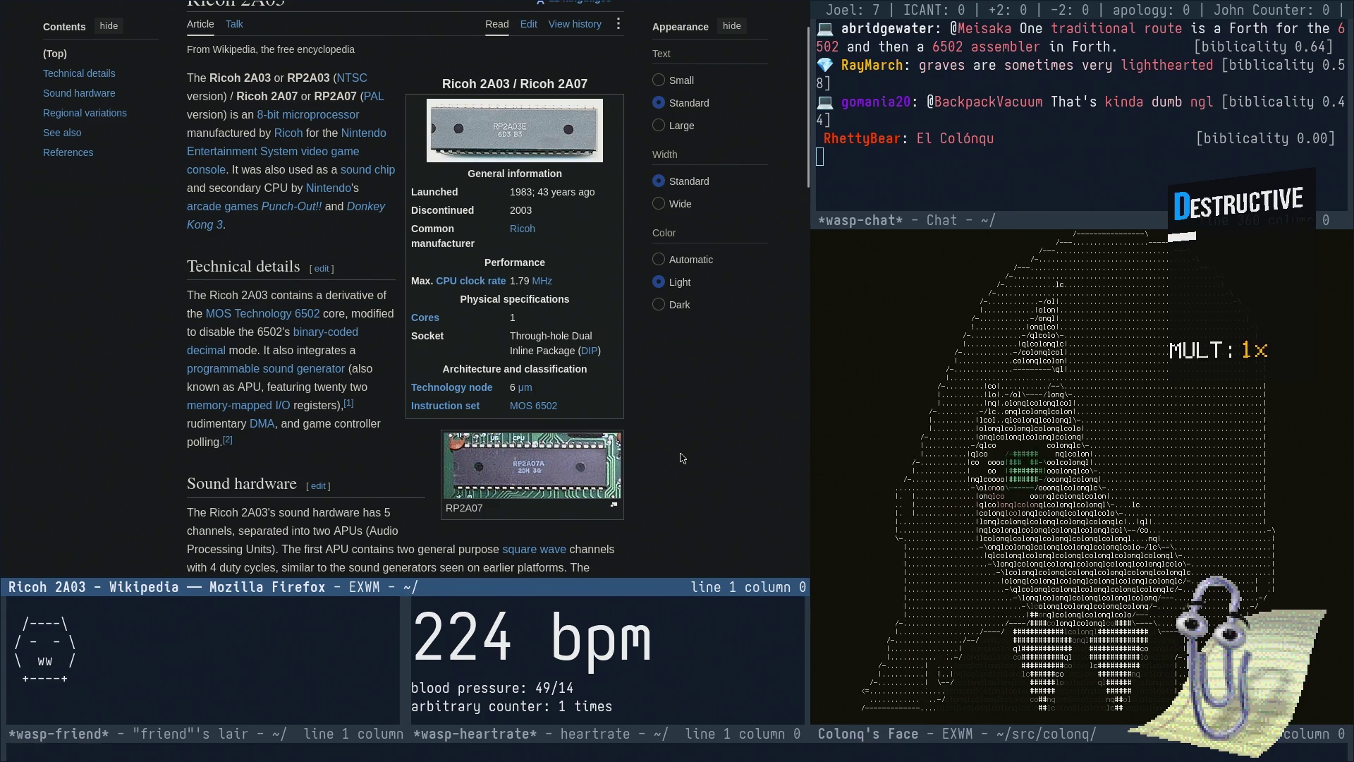
# - Return to the Ricoh 2A03 article, then run a Wikipedia search for 'vagrant story' from the EXWM switch prompt
pyautogui.hotkey('alt', 'Left')
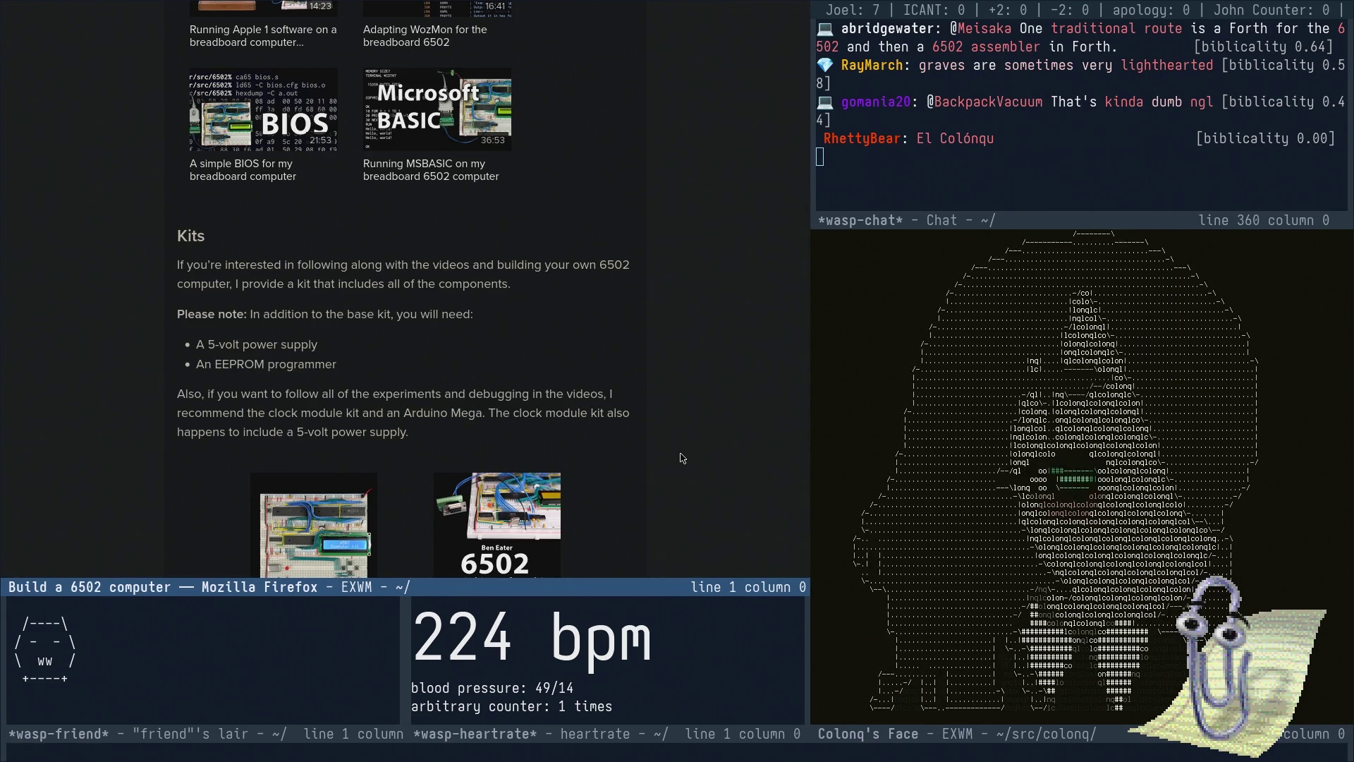
pyautogui.hotkey('alt', 'Right')
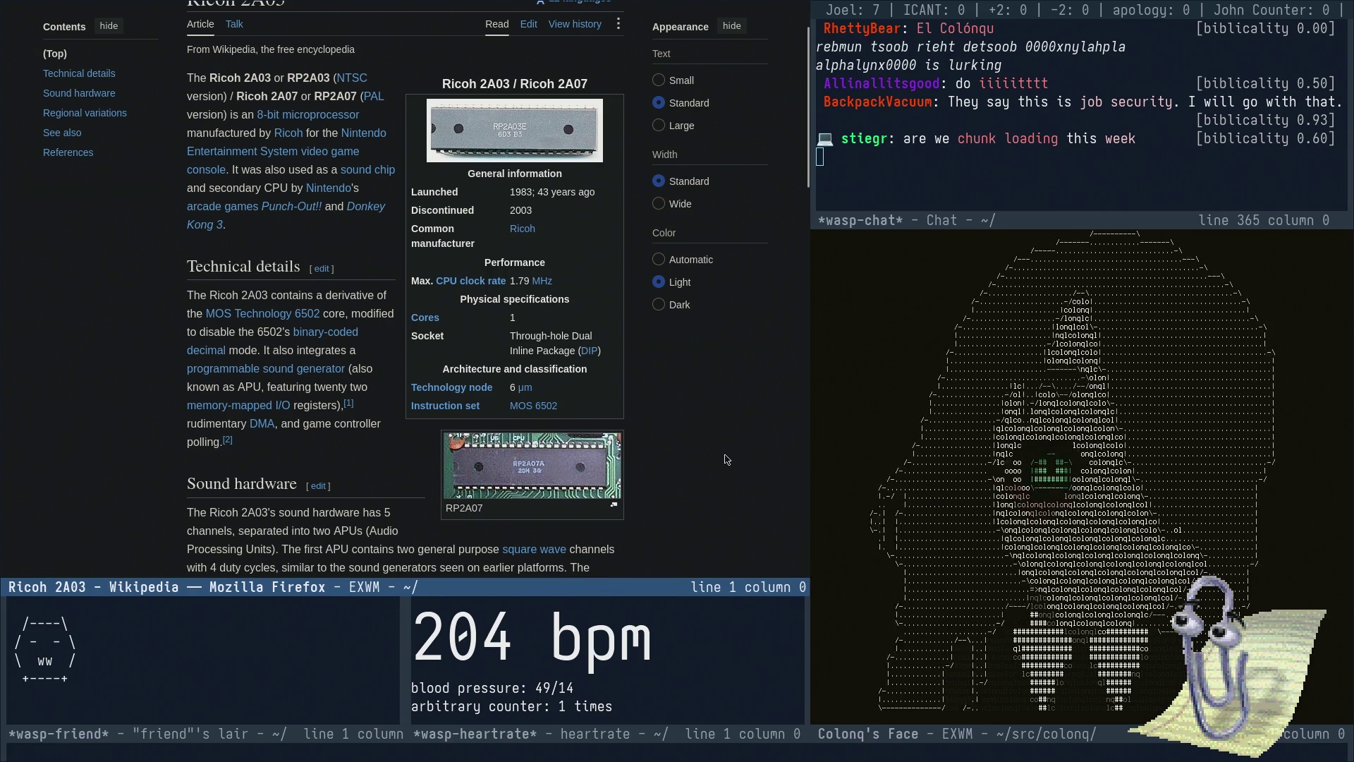
pyautogui.hotkey('ctrl', 'x')
pyautogui.press('b')
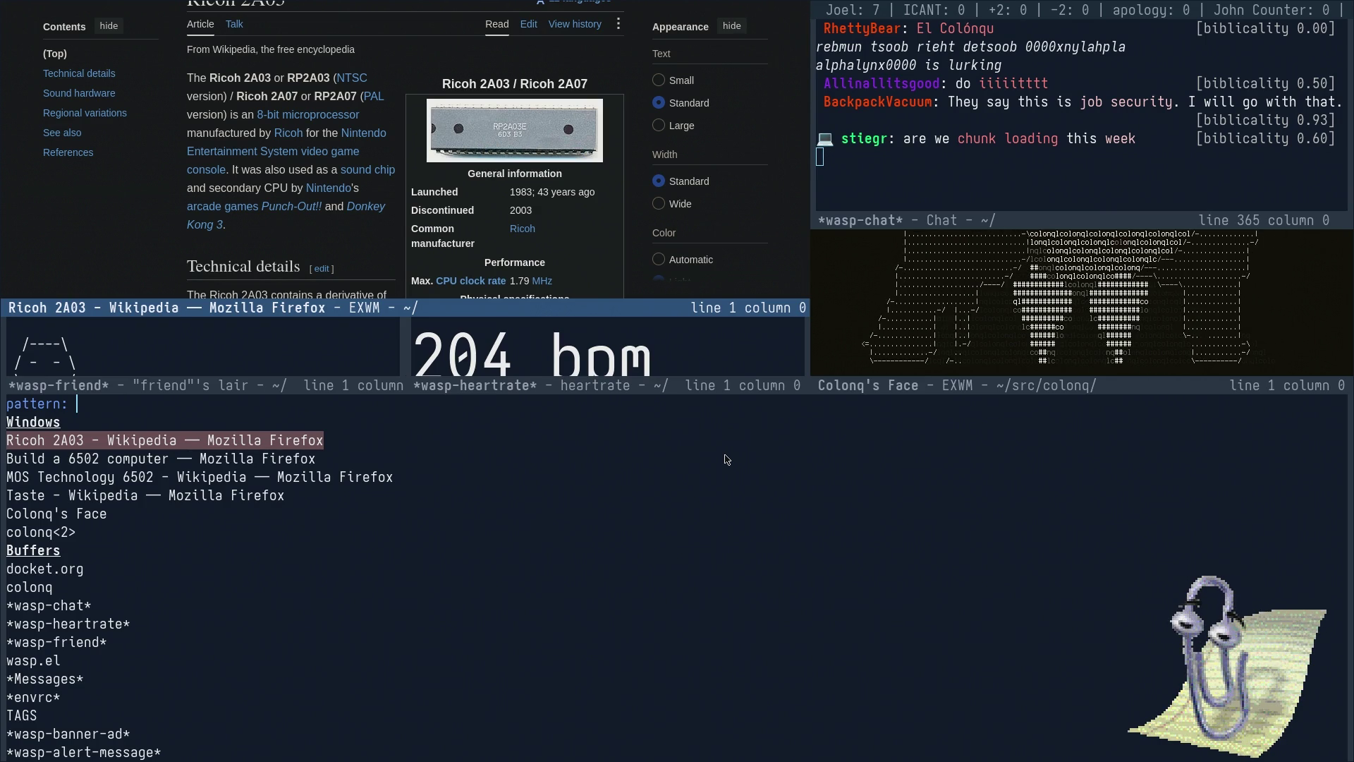
pyautogui.write('va')
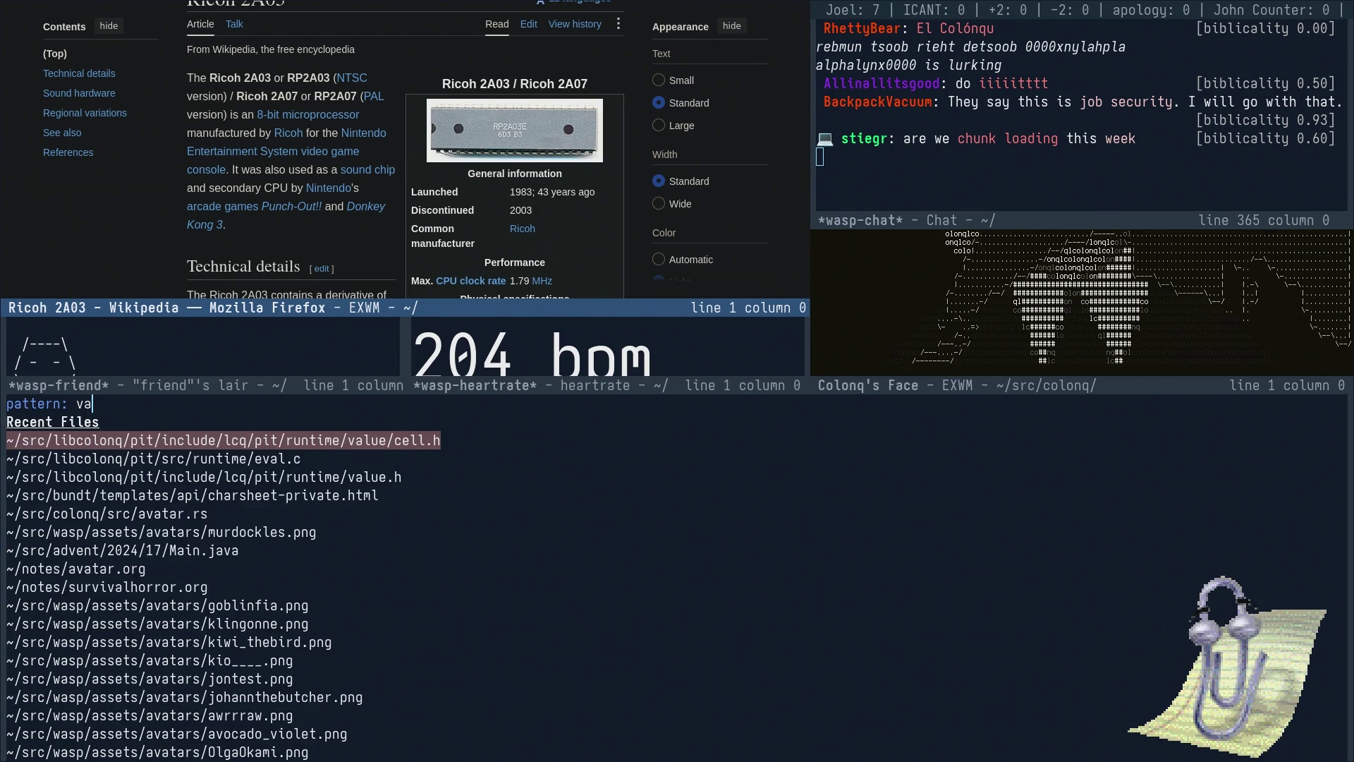
pyautogui.write('grant story')
pyautogui.press('Down')
pyautogui.press('Return')
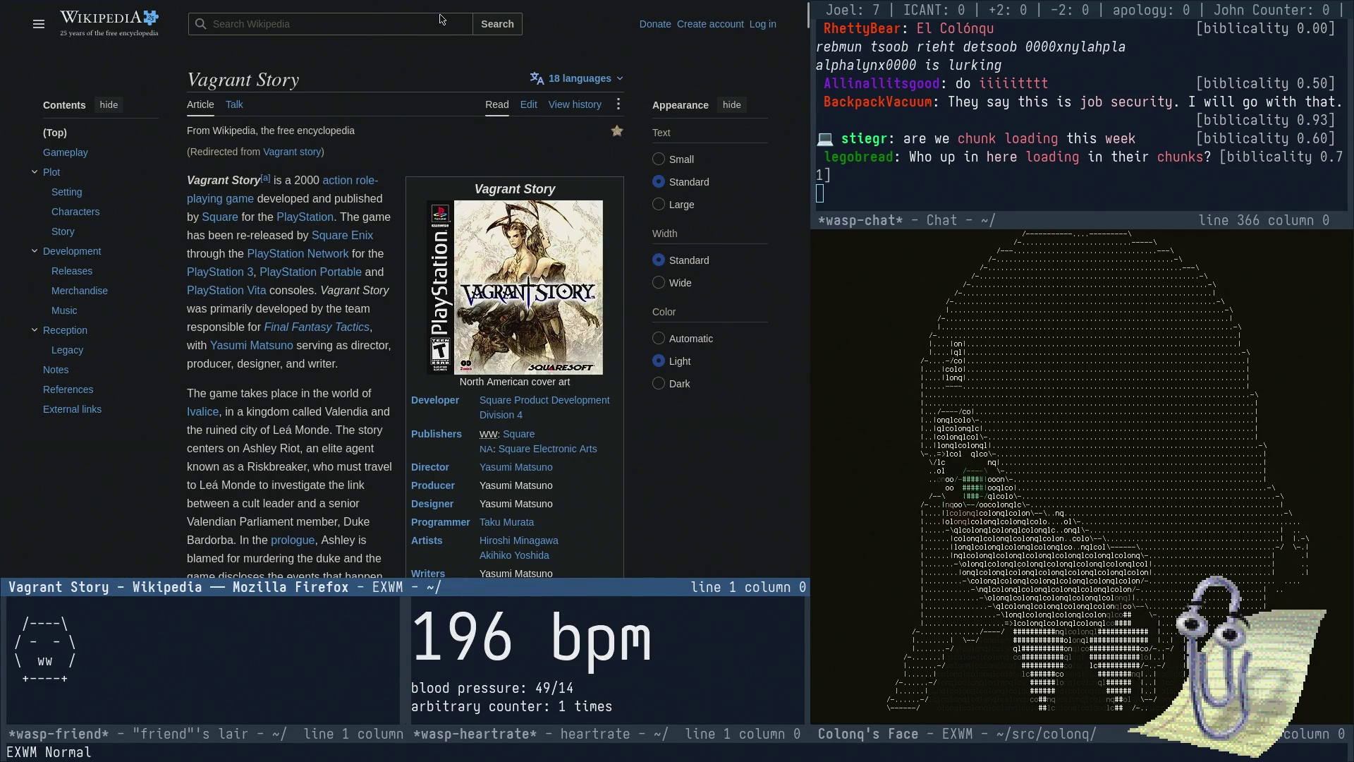
pyautogui.scroll(-2, 417, 234)
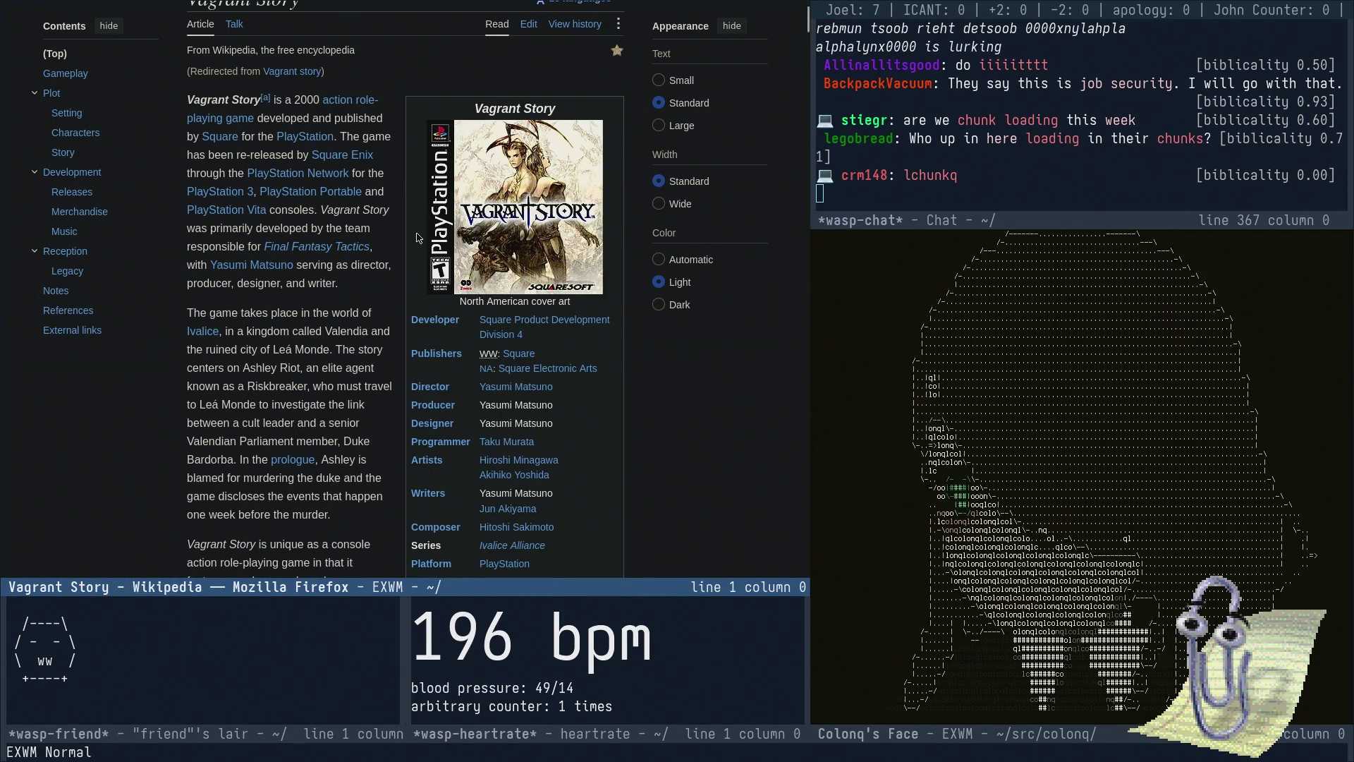
pyautogui.scroll(-3, 218, 179)
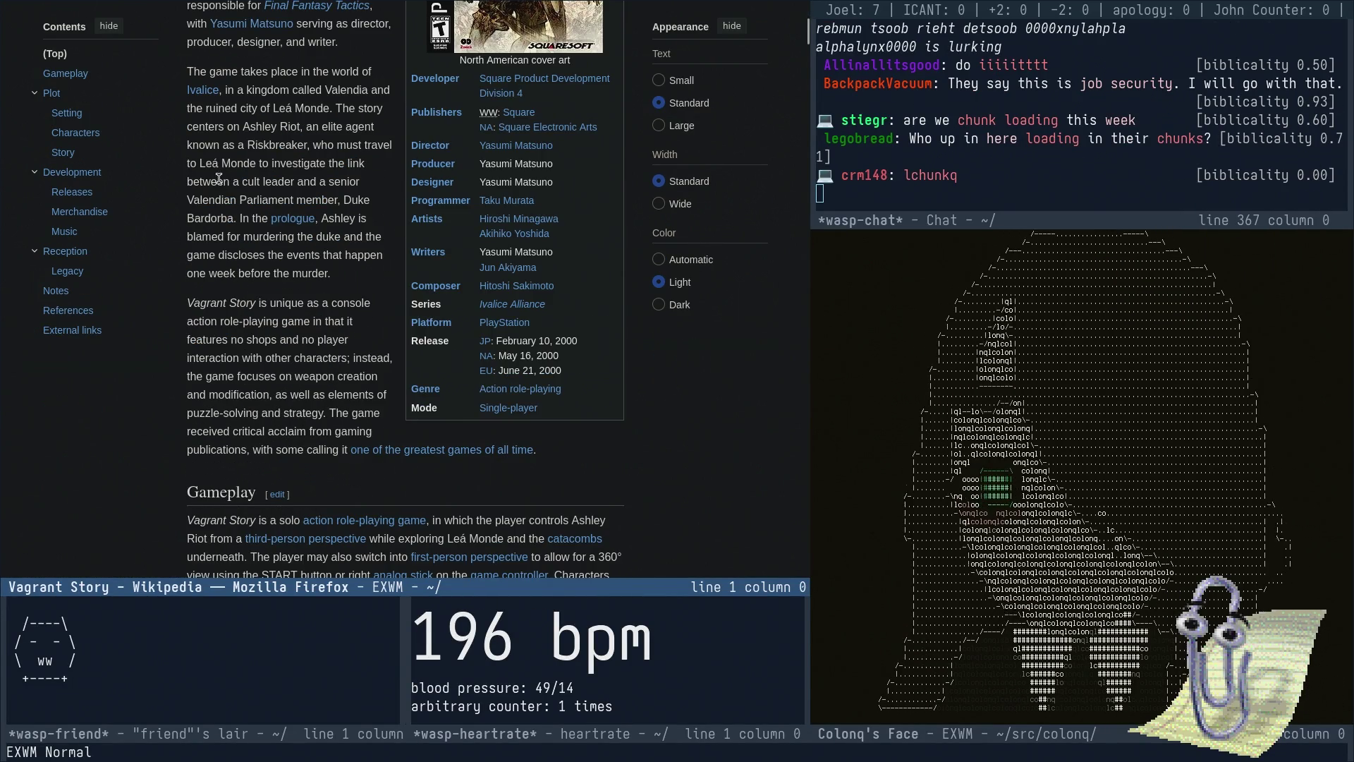
pyautogui.scroll(-10, 219, 178)
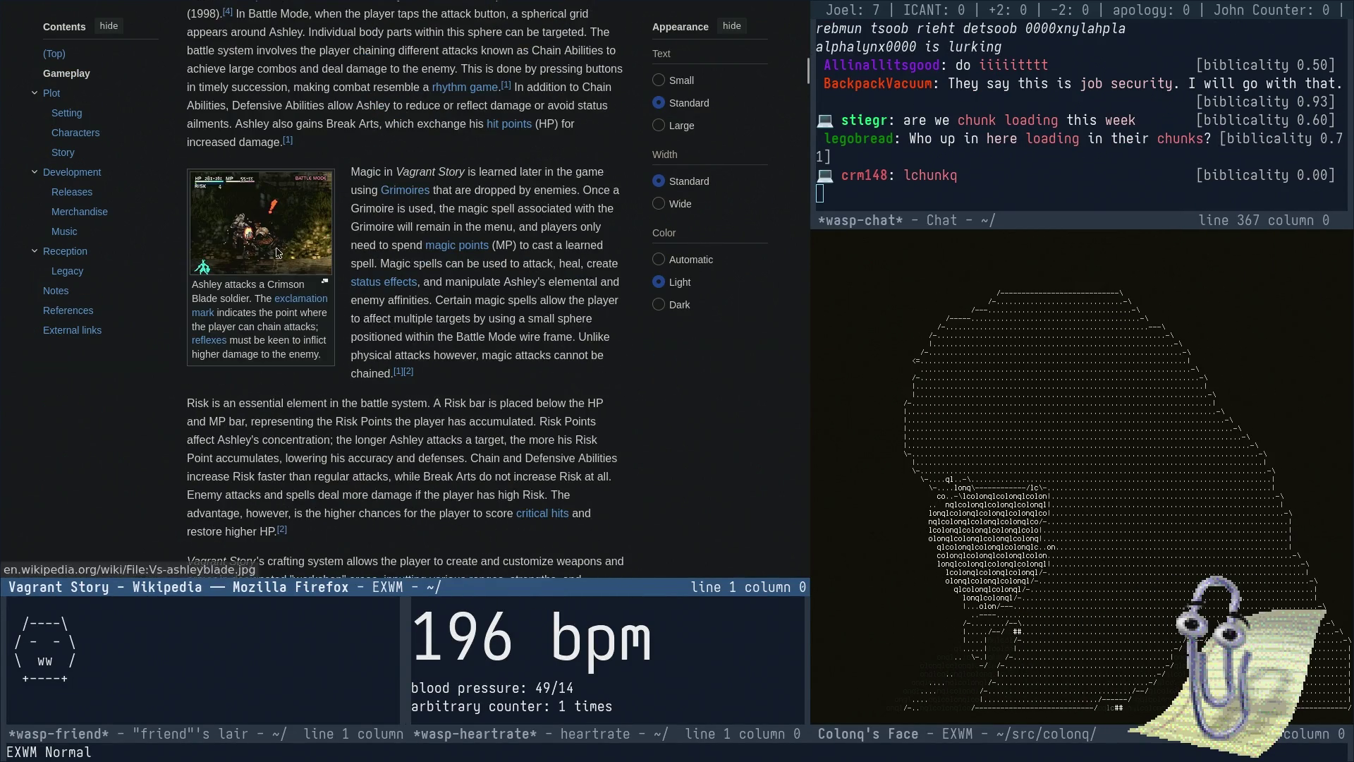
pyautogui.click(277, 253)
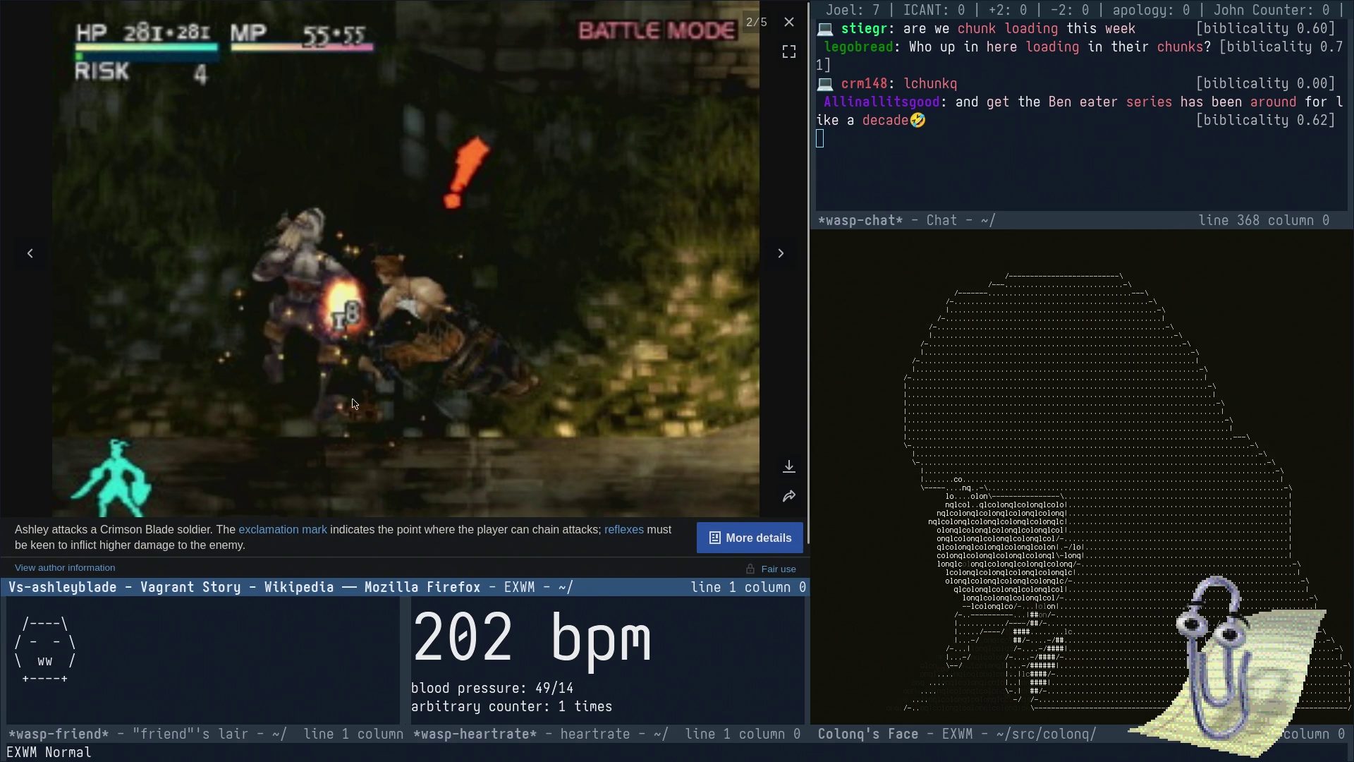
pyautogui.press('Escape')
pyautogui.scroll(8, 394, 367)
pyautogui.scroll(-2, 386, 360)
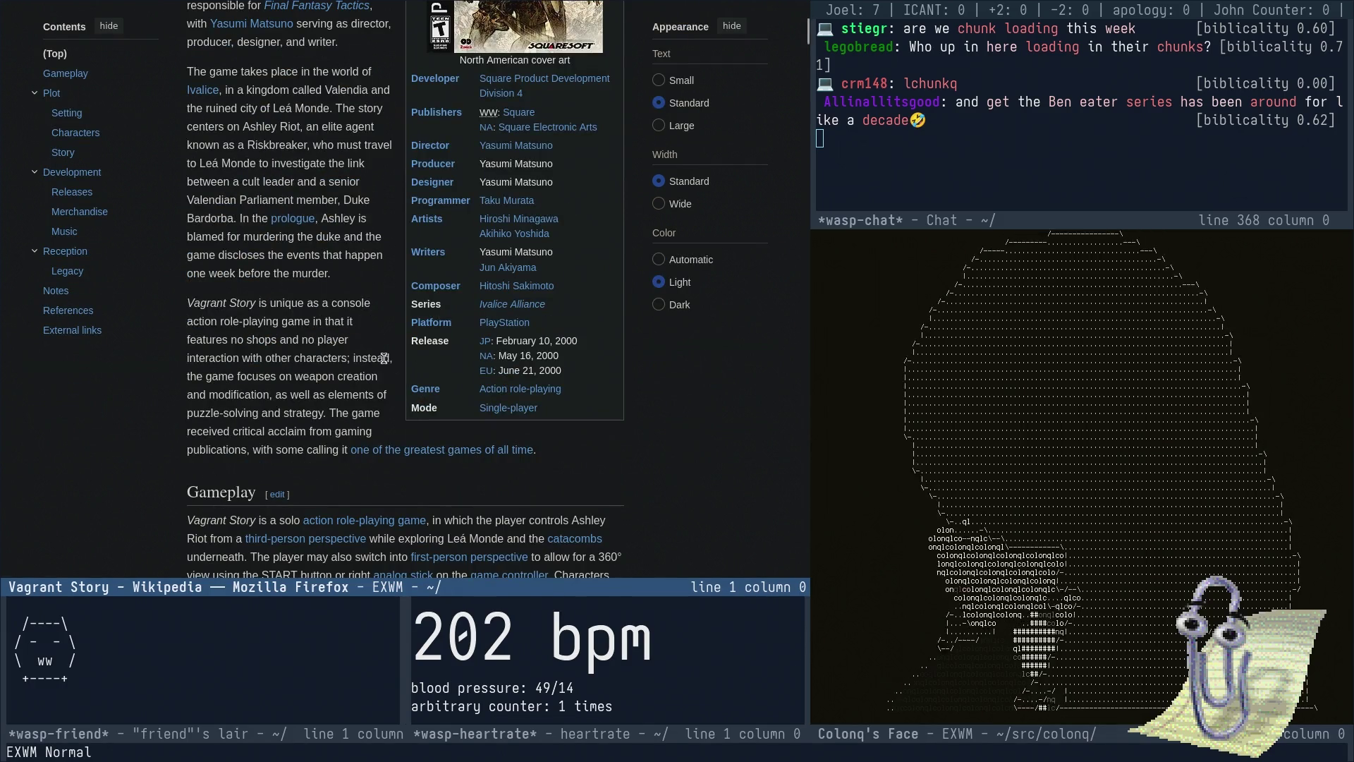
pyautogui.scroll(4, 478, 361)
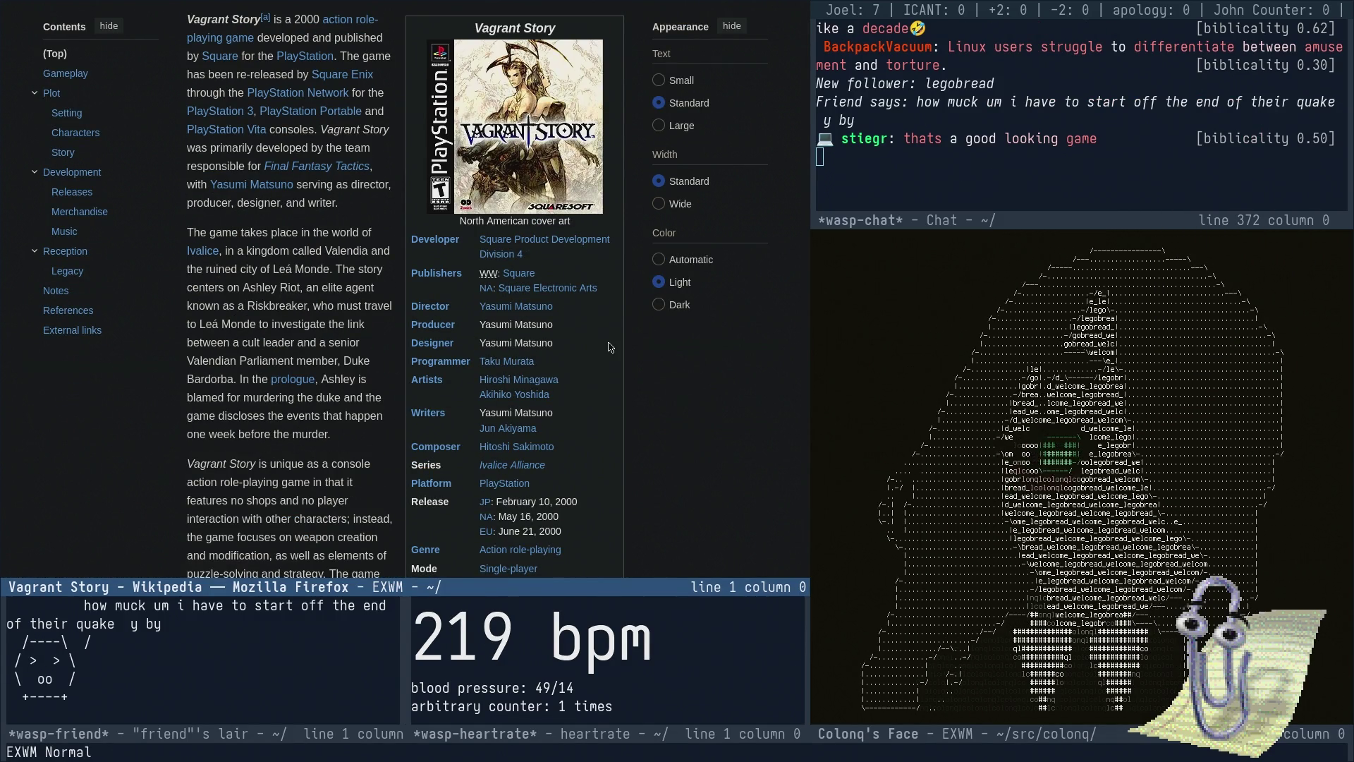
pyautogui.scroll(4, 609, 347)
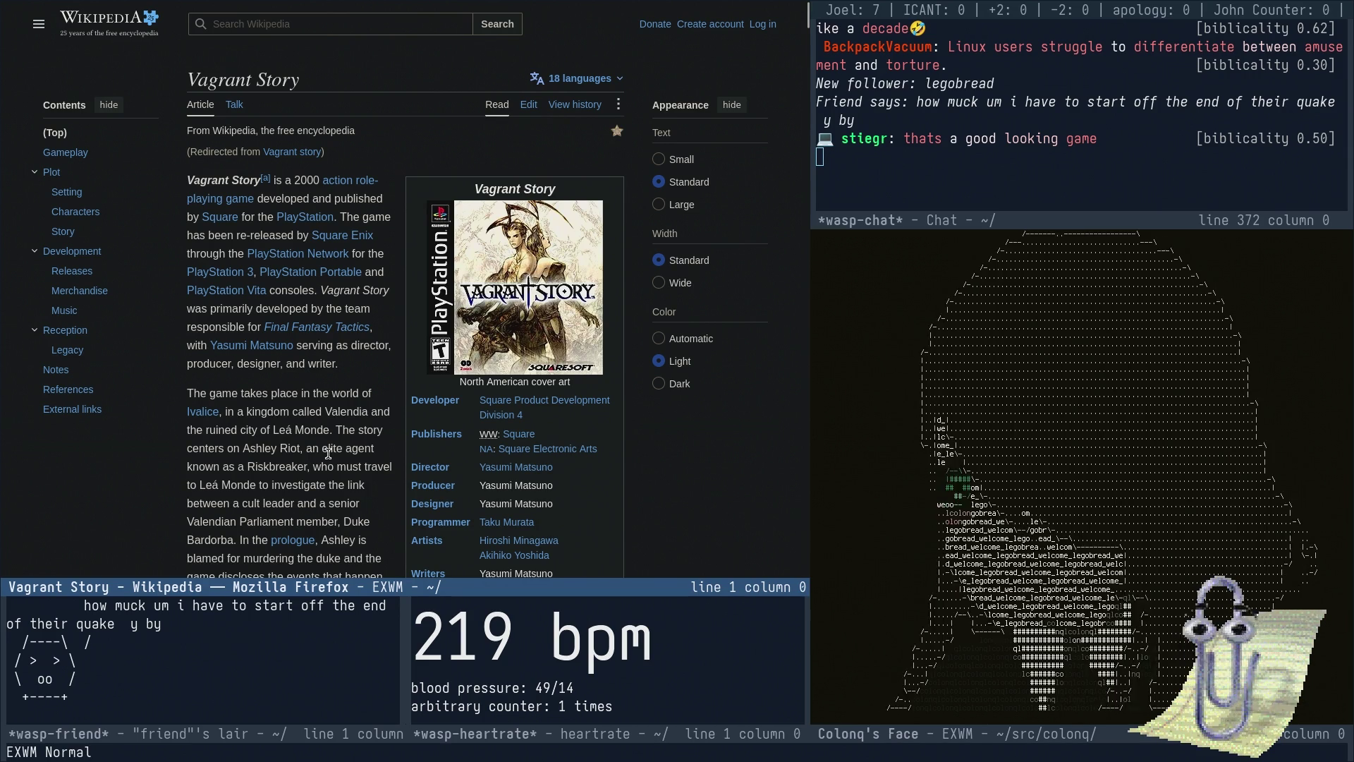
pyautogui.hotkey('ctrl', 'x')
pyautogui.write('bfragrant story')
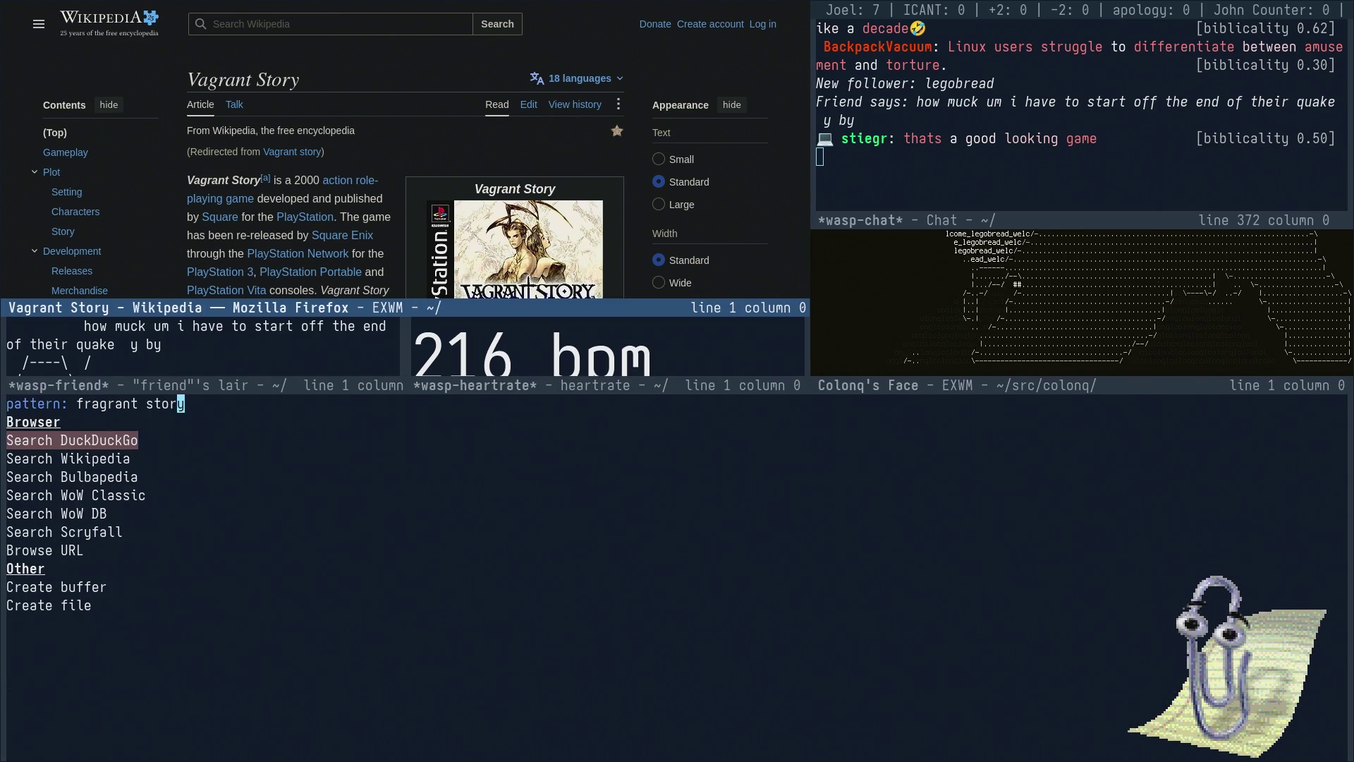
# - Run the DuckDuckGo search for 'fragrant story' and open the official Fragrant Story website result
pyautogui.press('Return')
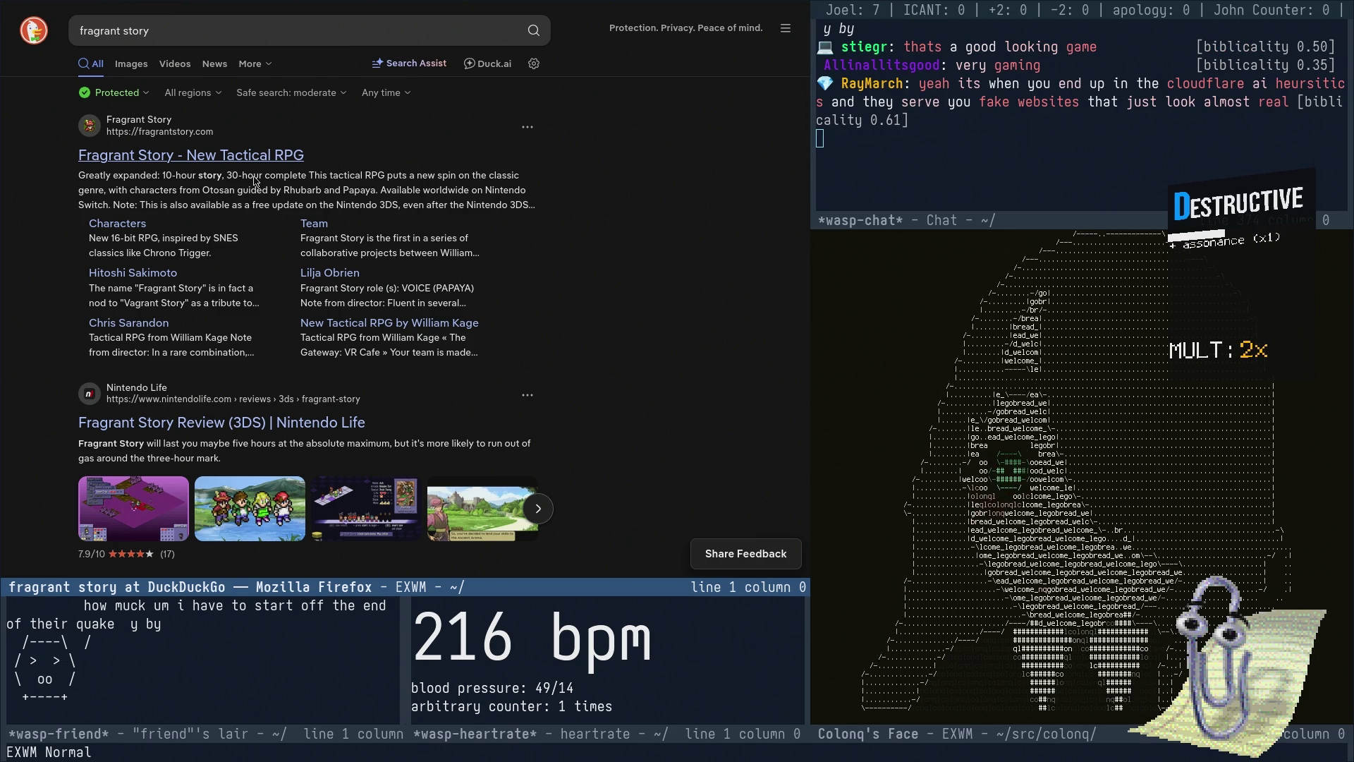
pyautogui.click(251, 153)
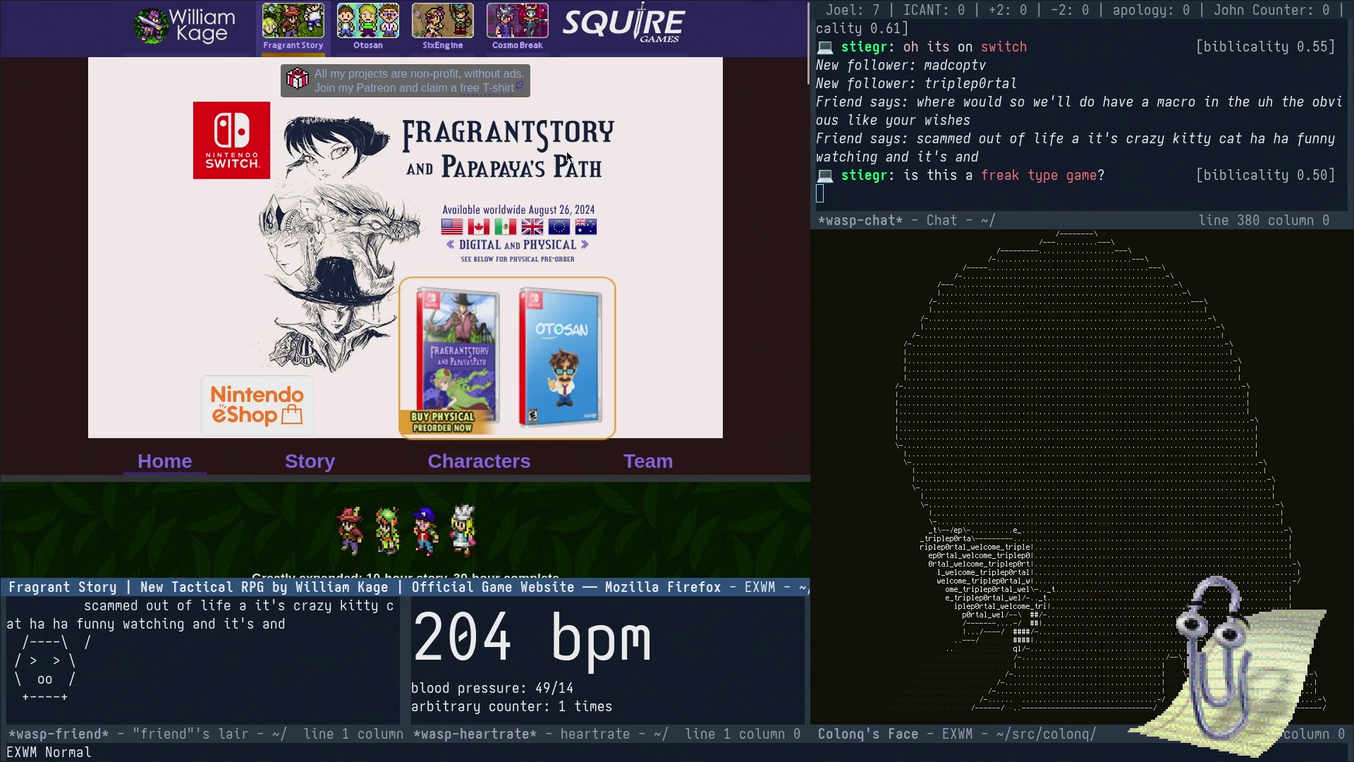
# - Scroll the official Fragrant Story site to bring the embedded announcement trailer into view
pyautogui.scroll(-2, 555, 175)
pyautogui.scroll(1, 553, 172)
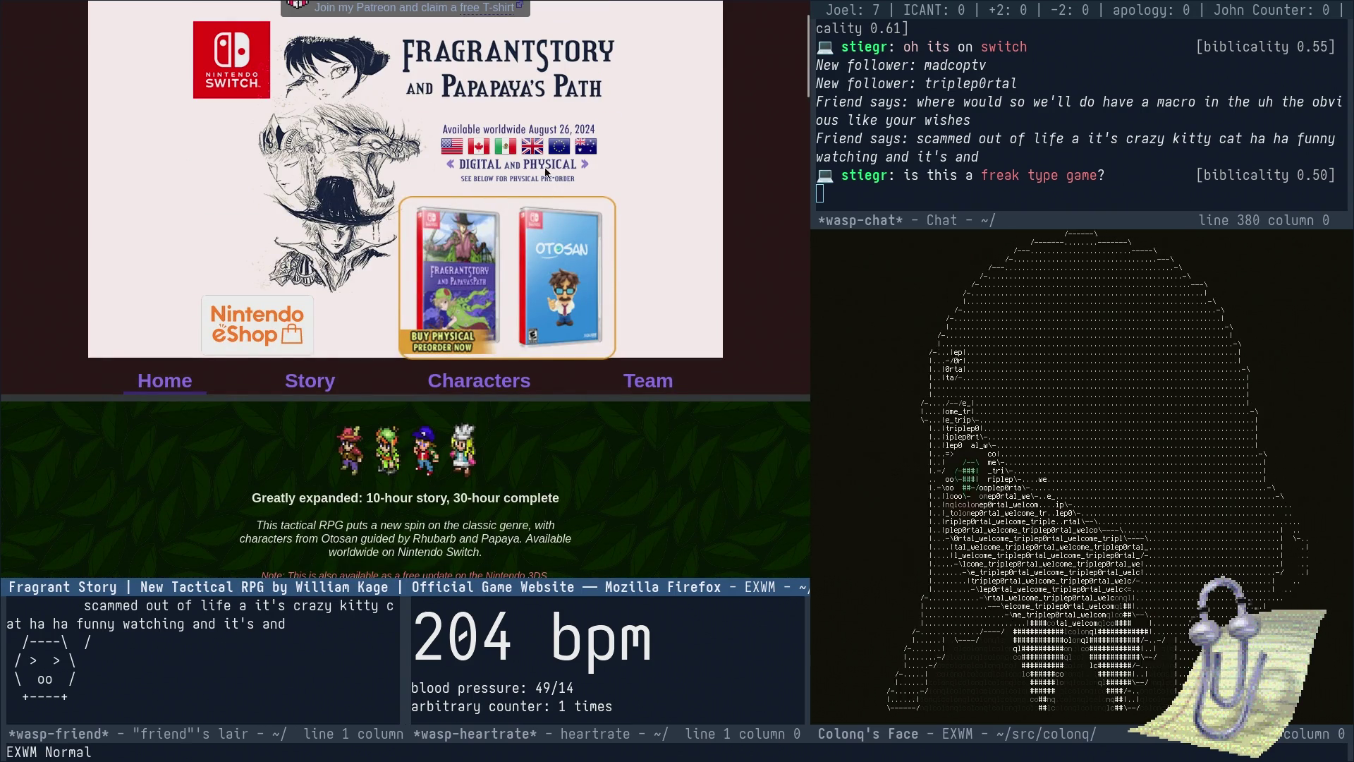
pyautogui.scroll(-1, 543, 146)
pyautogui.scroll(-7, 543, 147)
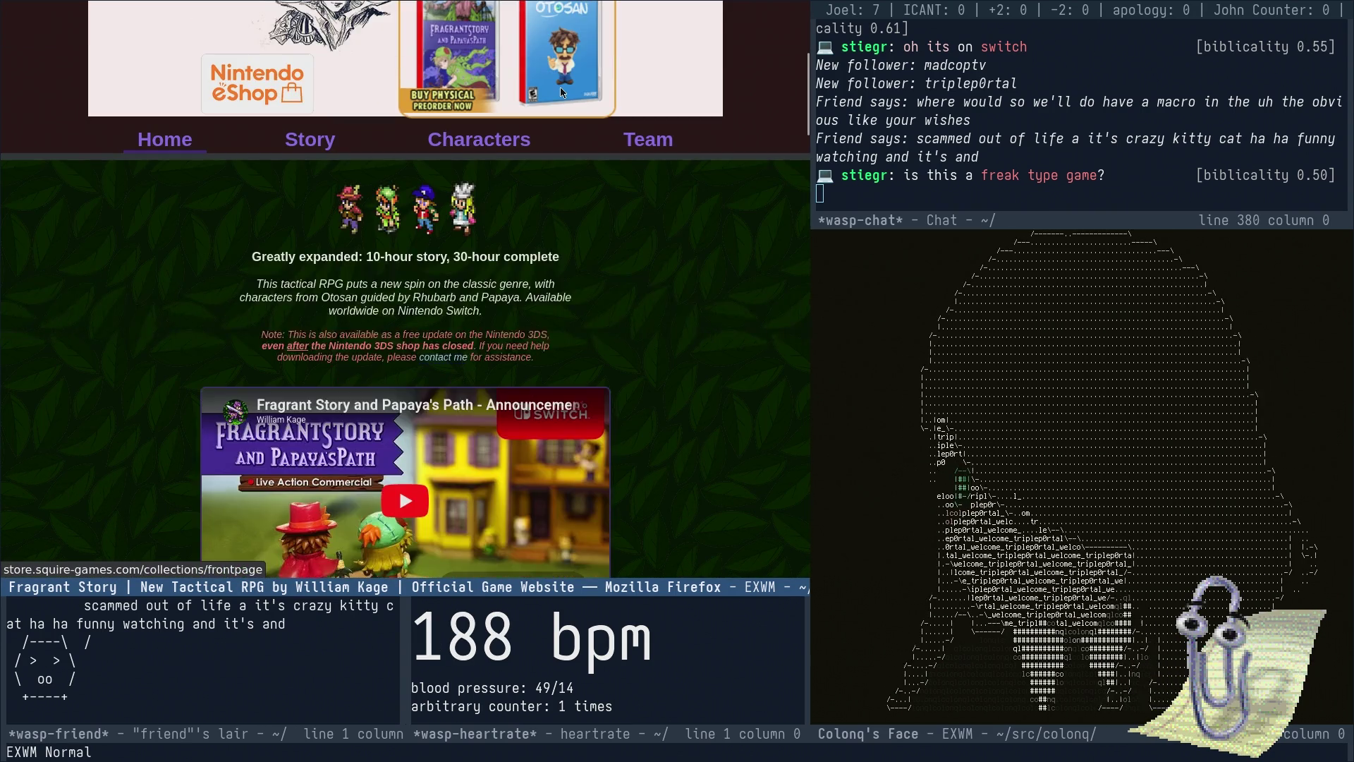
pyautogui.scroll(1, 569, 111)
pyautogui.scroll(-4, 570, 111)
pyautogui.scroll(4, 543, 176)
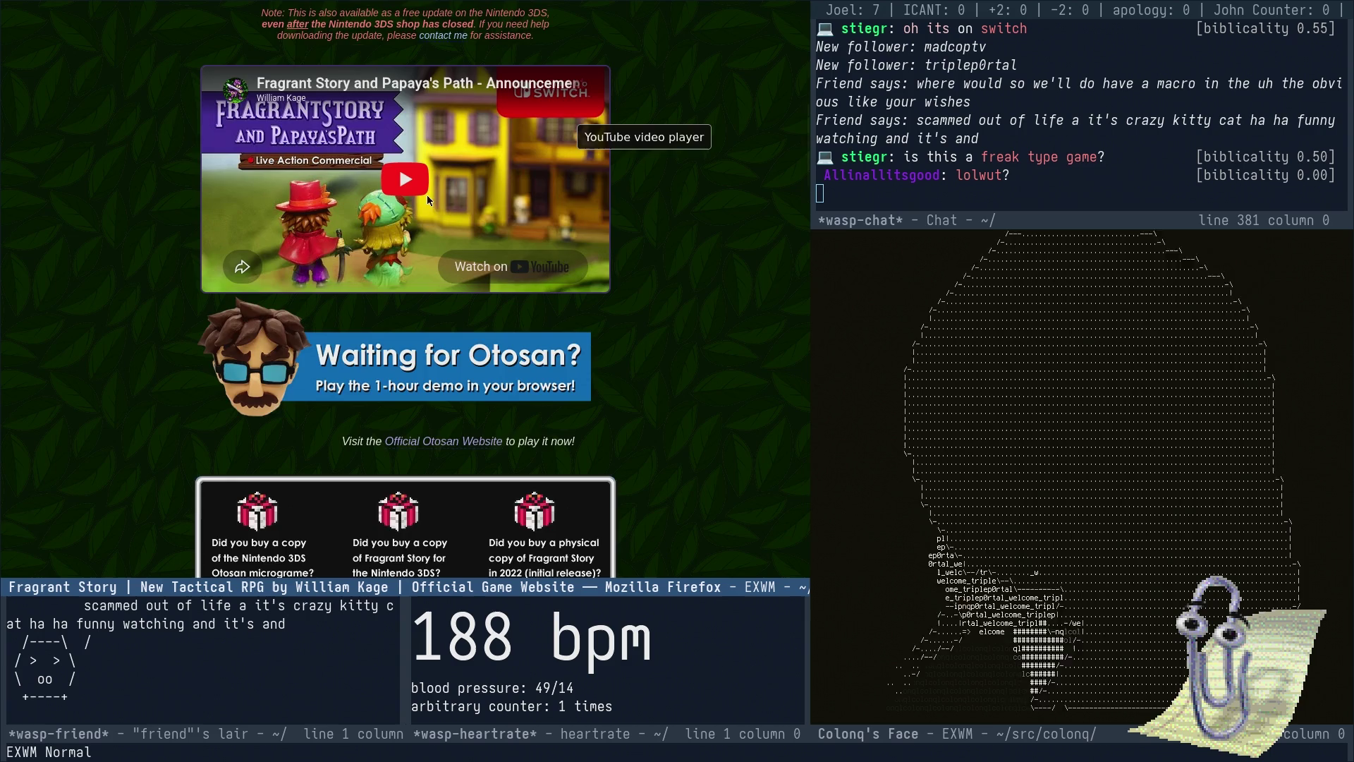
pyautogui.scroll(2, 442, 201)
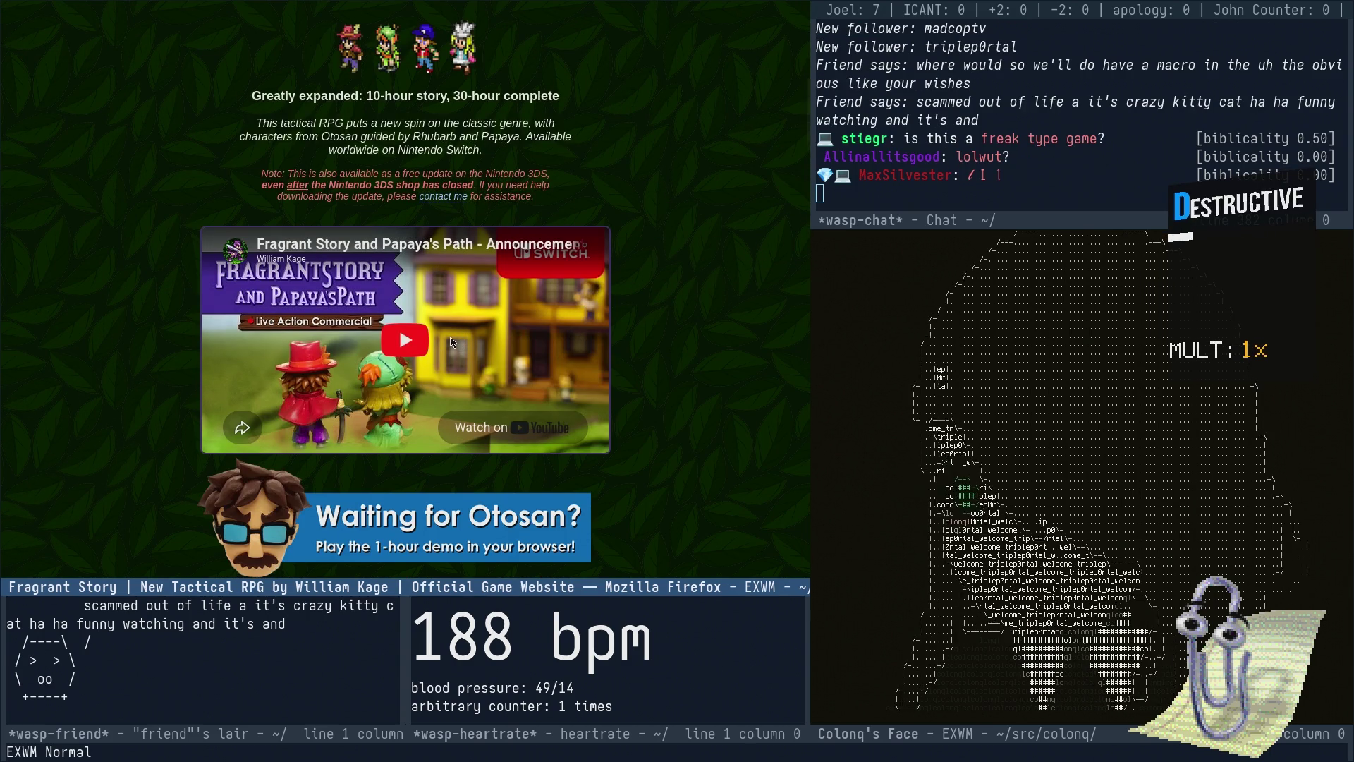
# - Play the Fragrant Story announcement trailer and skip ahead through it in three jumps
pyautogui.click(430, 372)
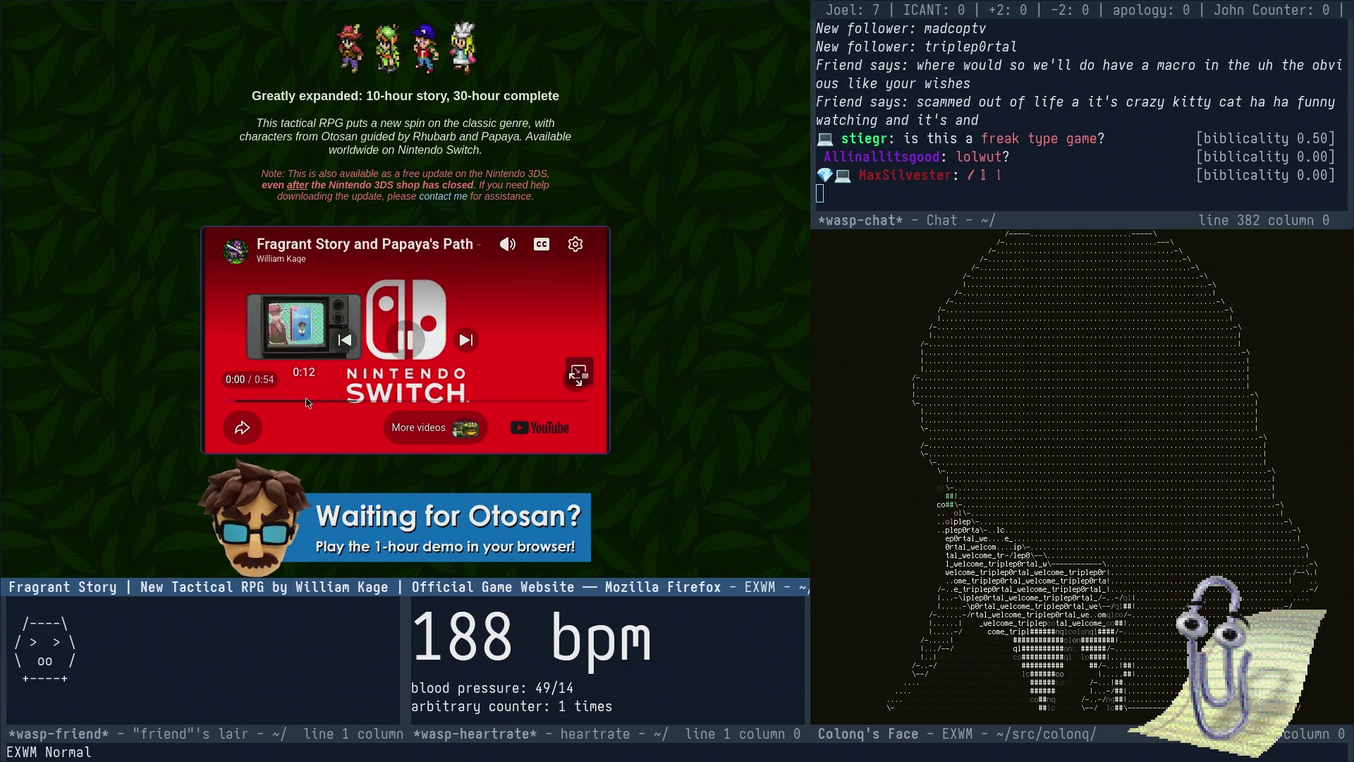
pyautogui.click(308, 403)
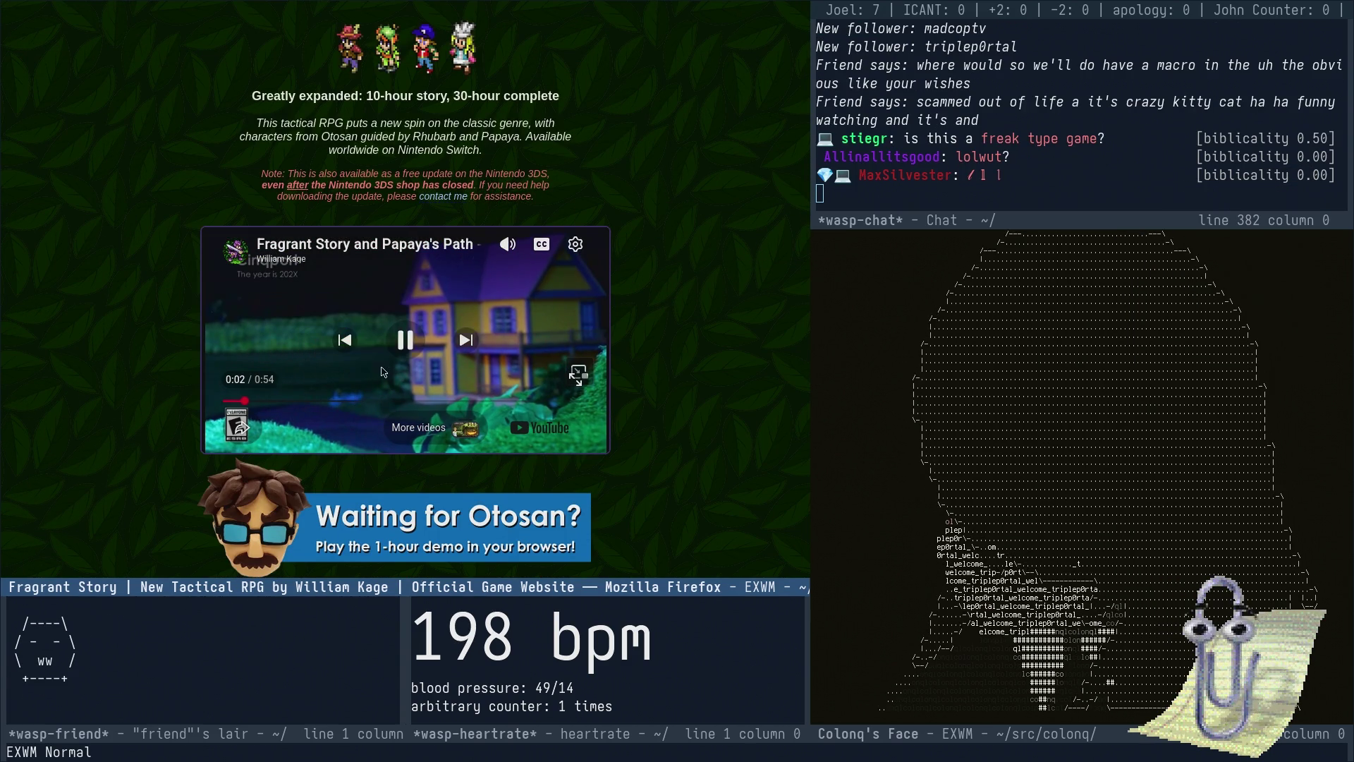
pyautogui.click(409, 401)
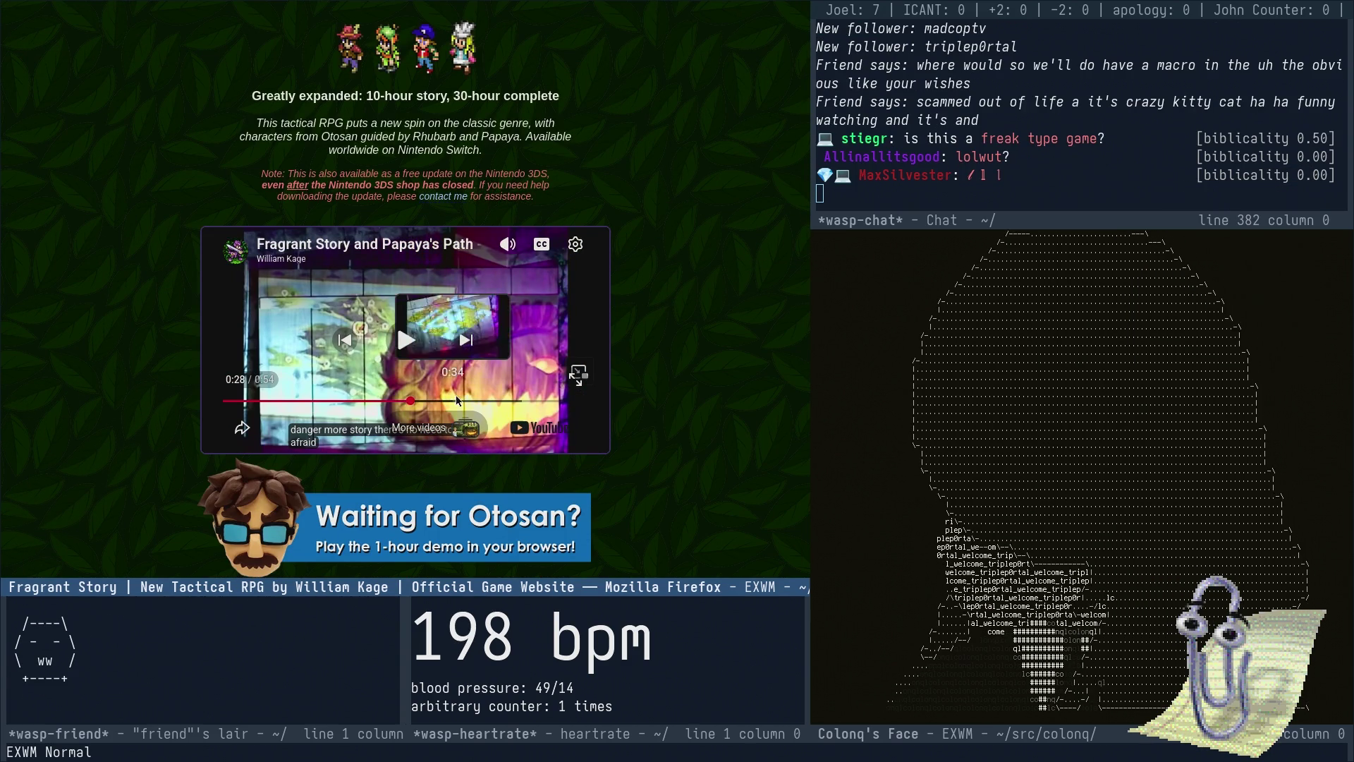
pyautogui.click(453, 401)
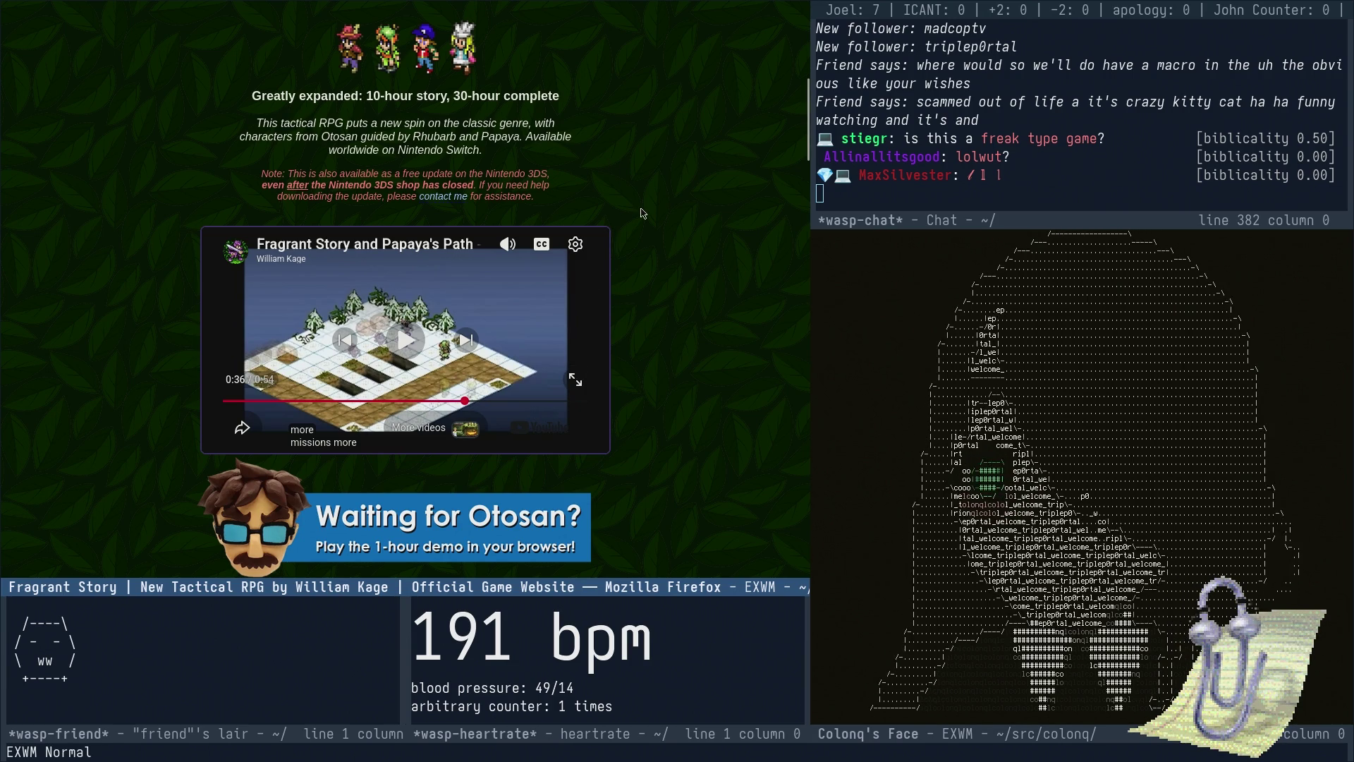
# - Look over the homepage down to the footer and back to the top, then open Meet The Team
pyautogui.scroll(-3, 674, 249)
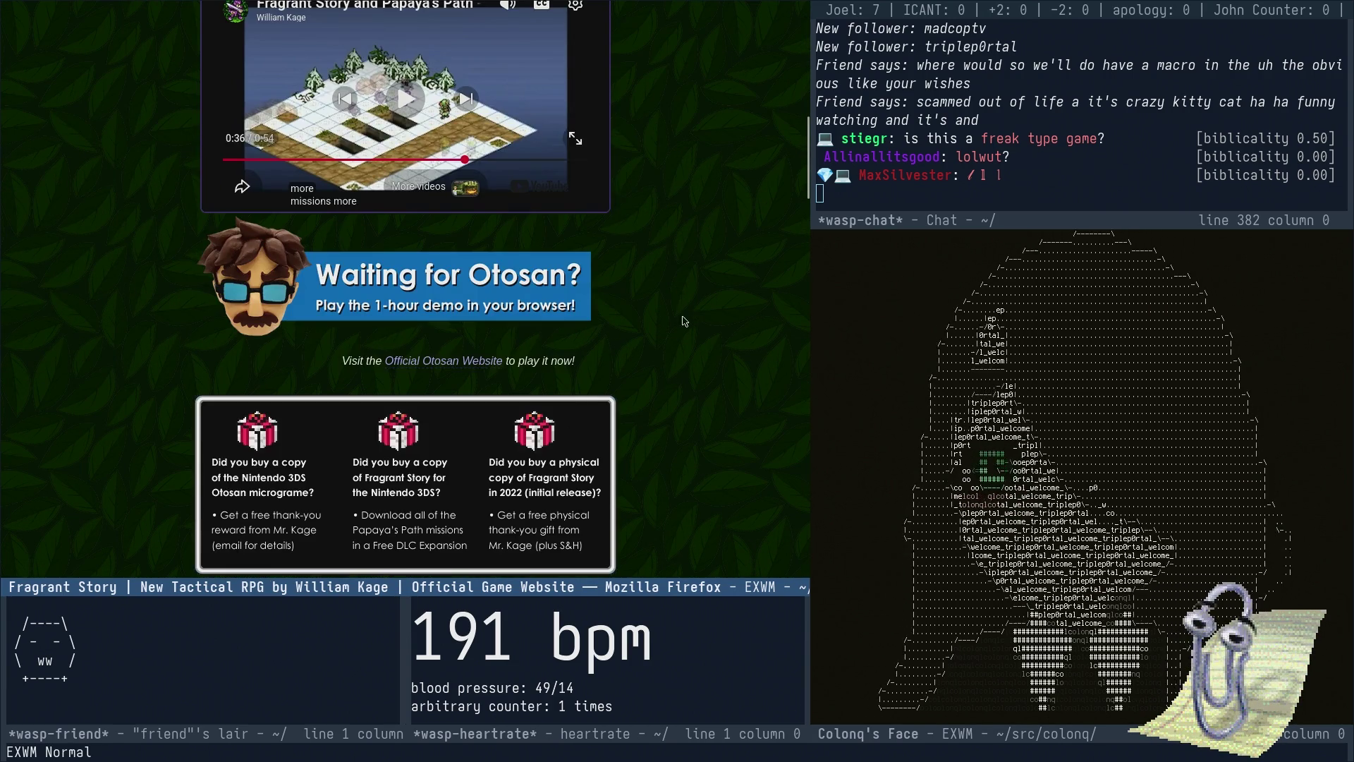
pyautogui.scroll(-4, 683, 321)
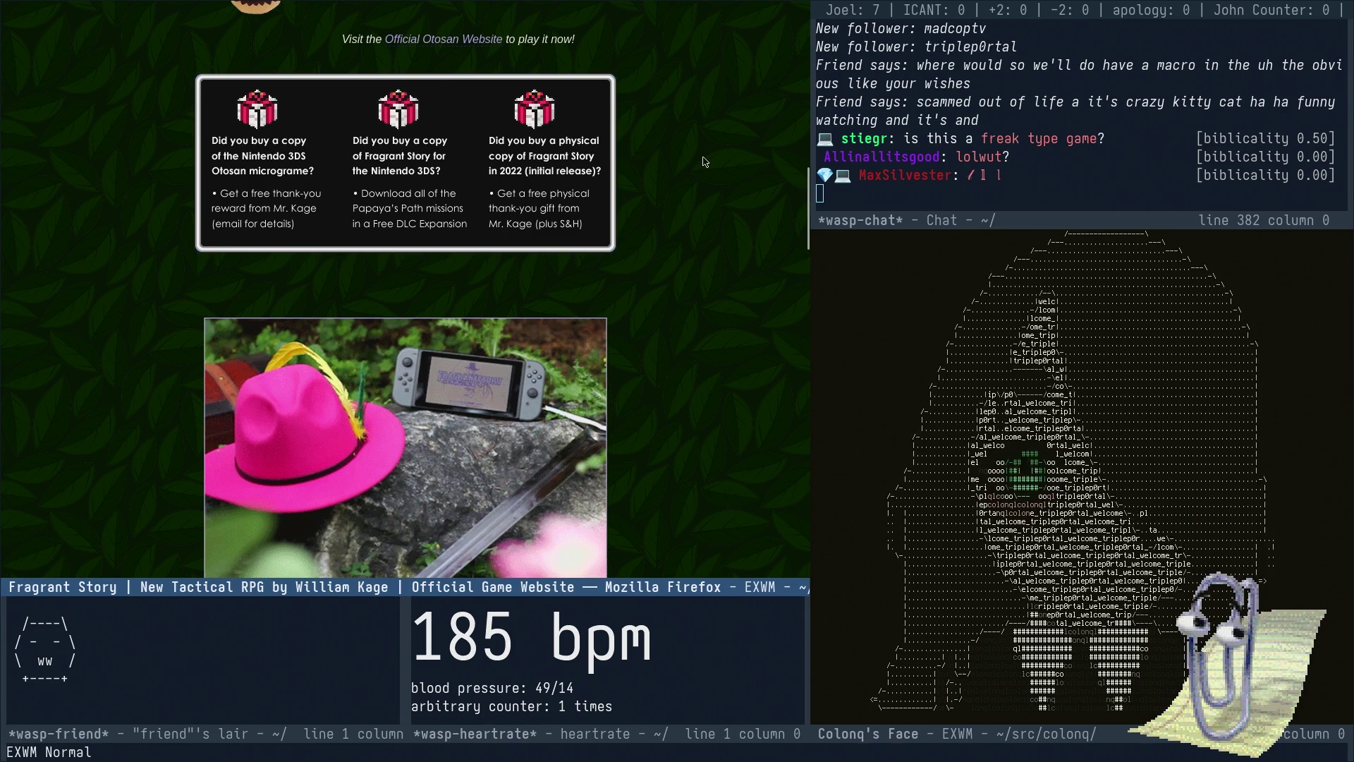
pyautogui.scroll(-15, 702, 161)
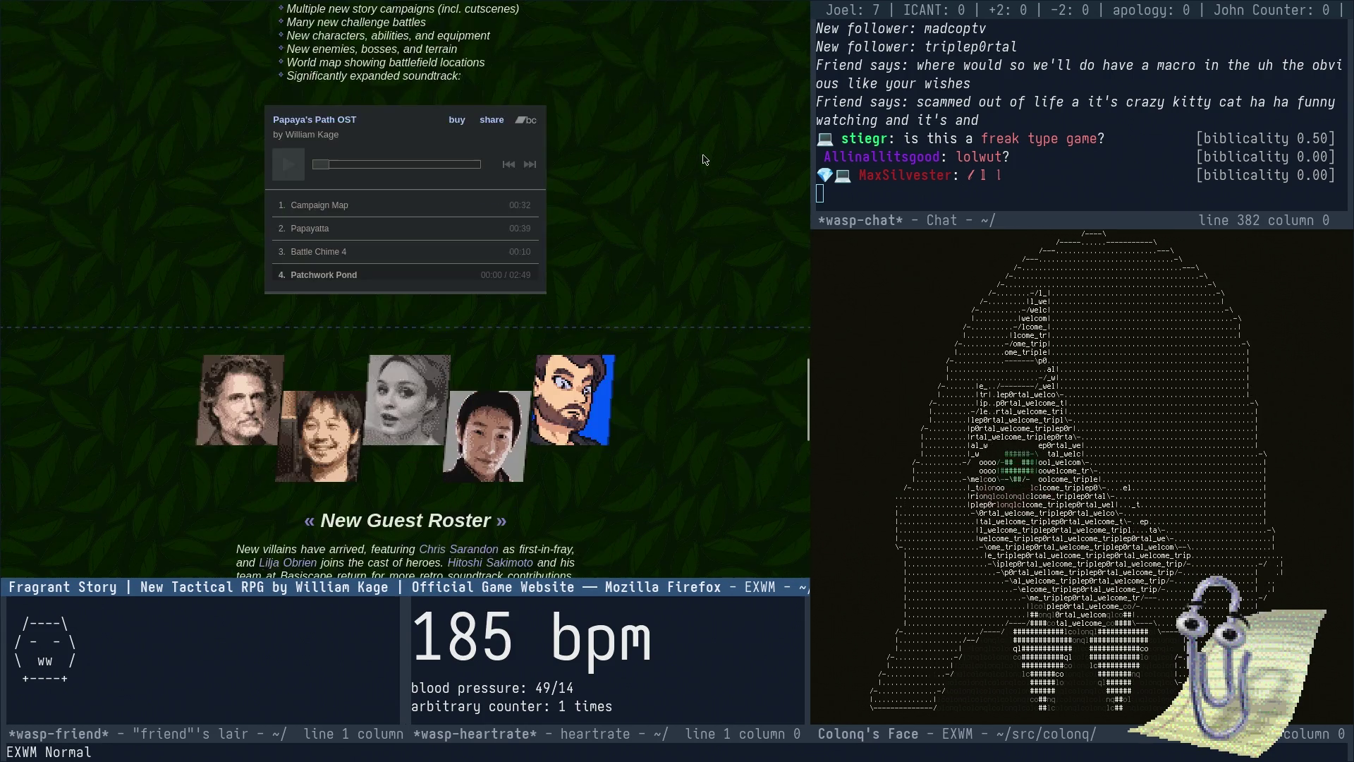
pyautogui.scroll(-13, 780, 479)
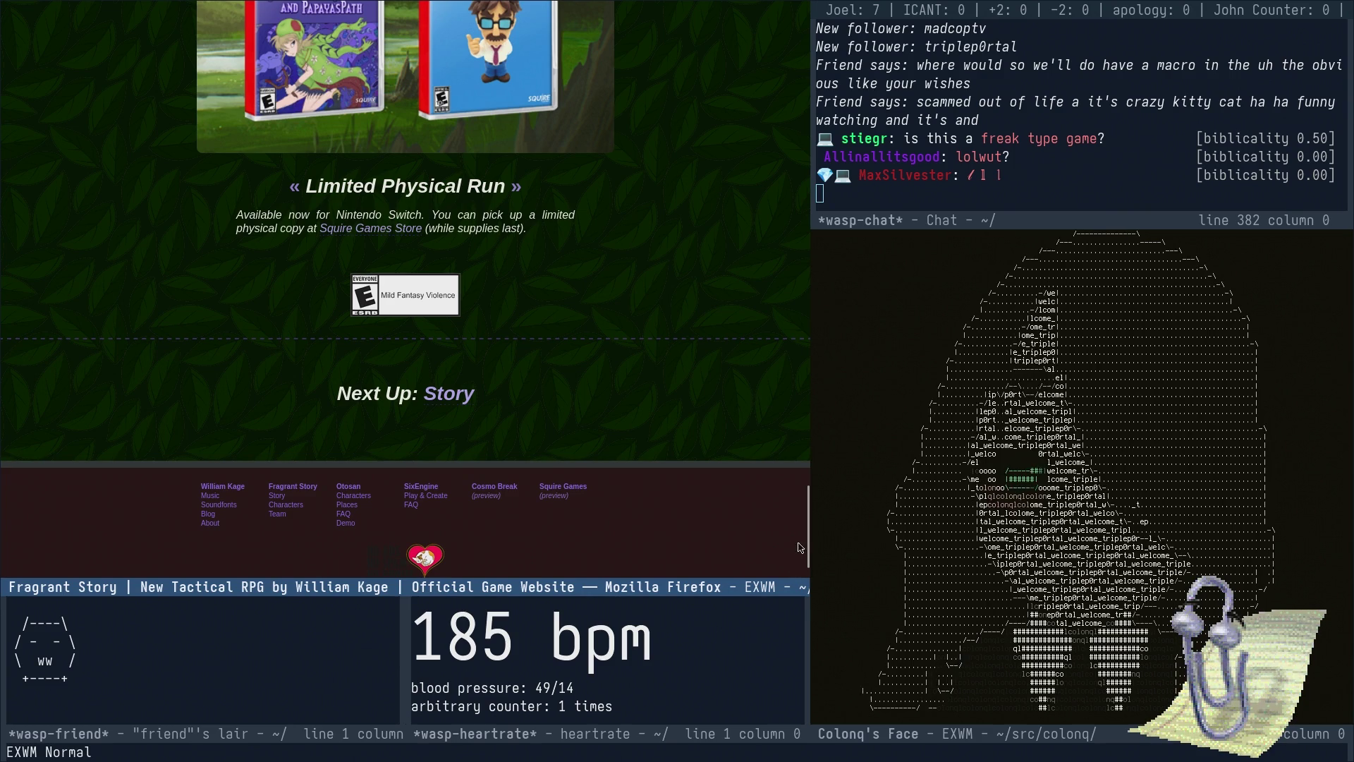
pyautogui.moveTo(808, 537); pyautogui.dragTo(808, 36)
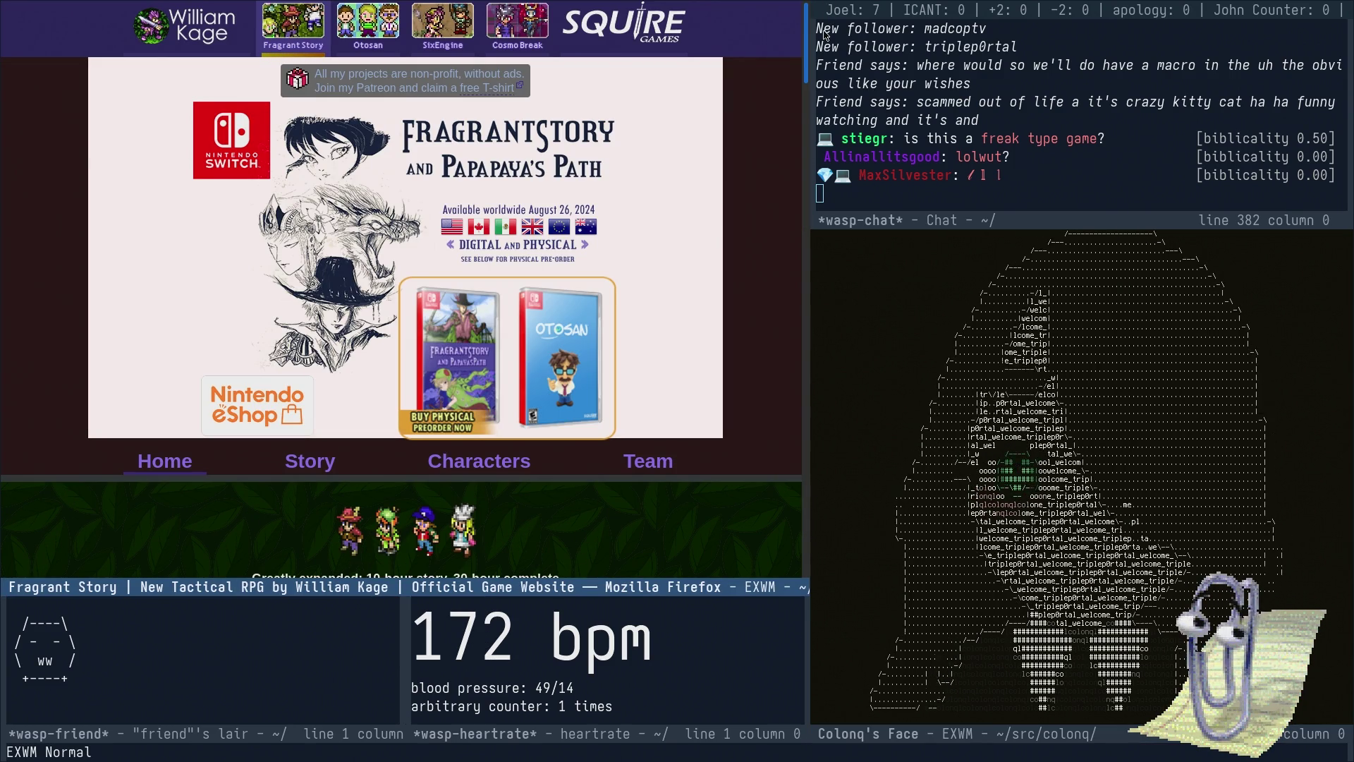
pyautogui.scroll(-10, 829, 70)
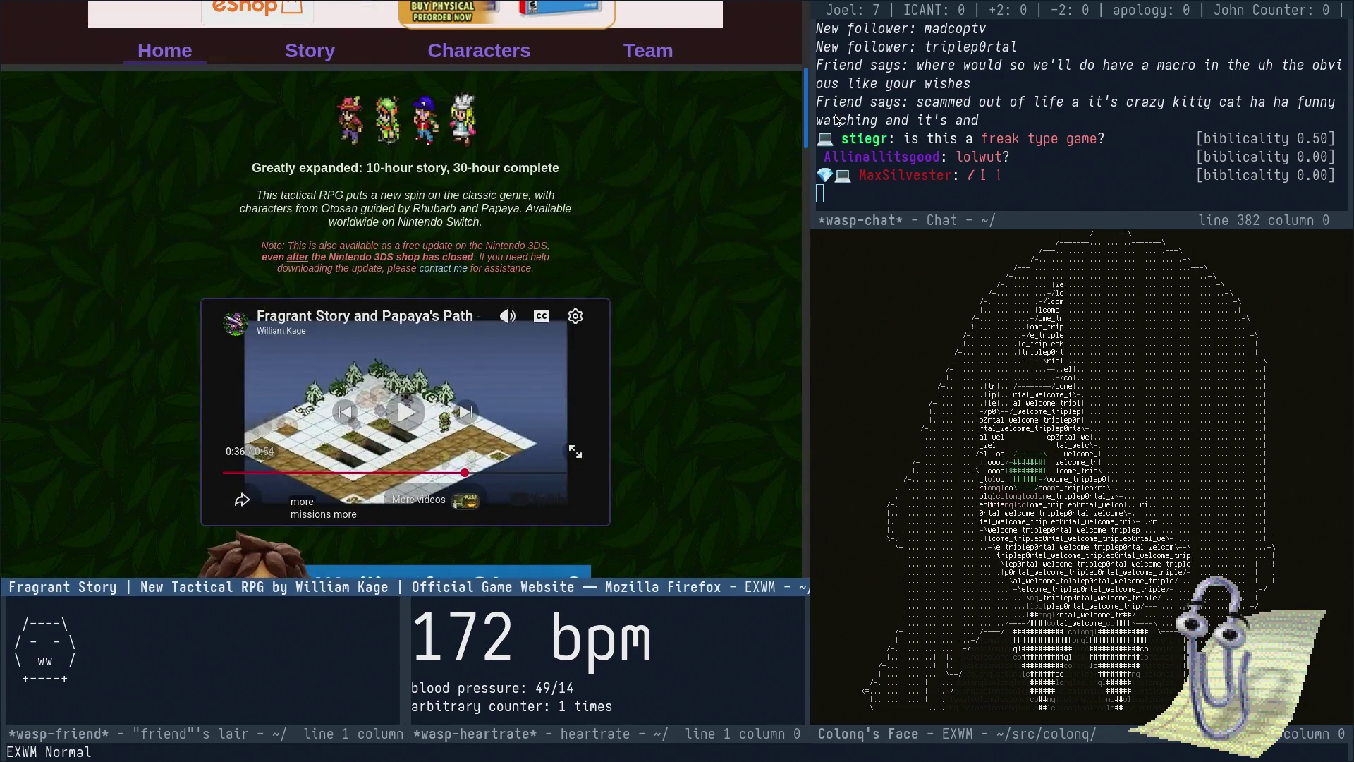
pyautogui.scroll(10, 836, 121)
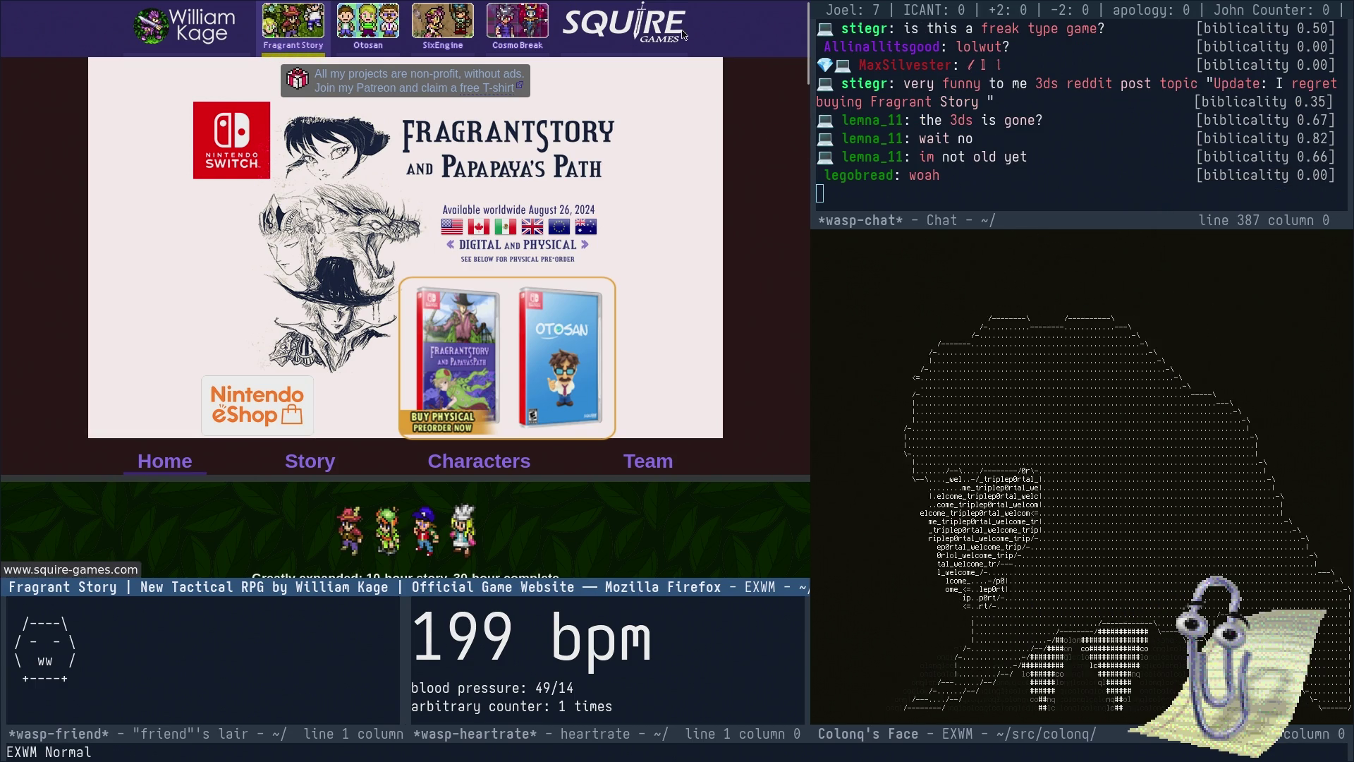
pyautogui.scroll(-2, 601, 434)
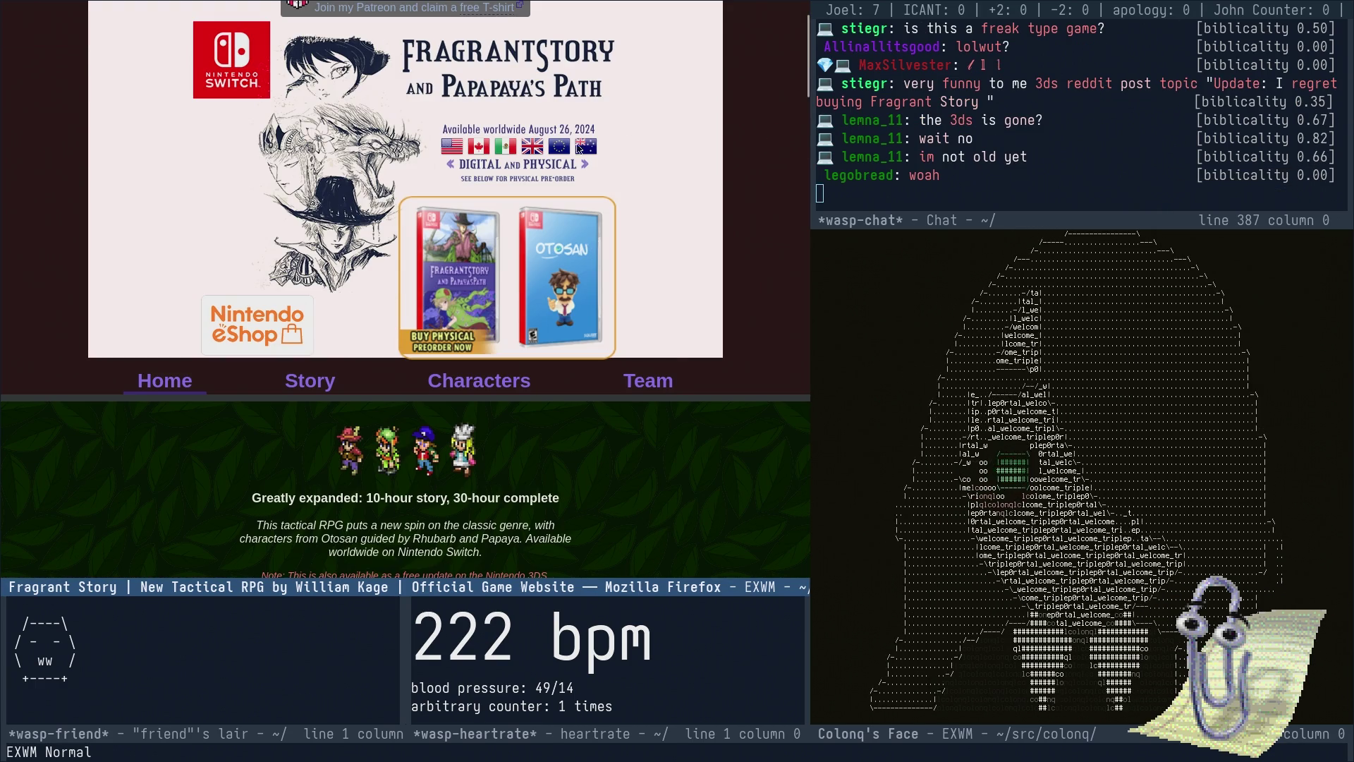
pyautogui.click(663, 389)
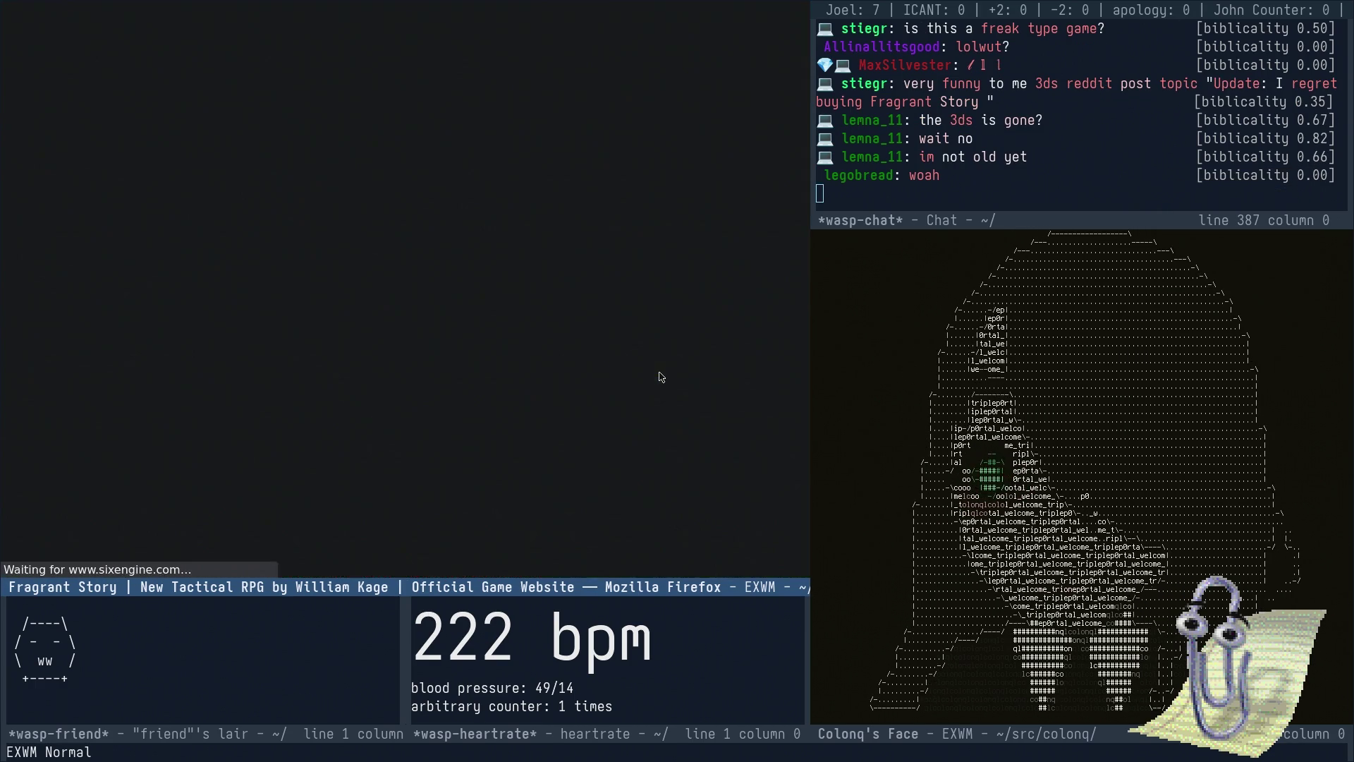
# - Scroll the Meet The Team page to the artist cards and open the director's profile
pyautogui.scroll(-5, 292, 383)
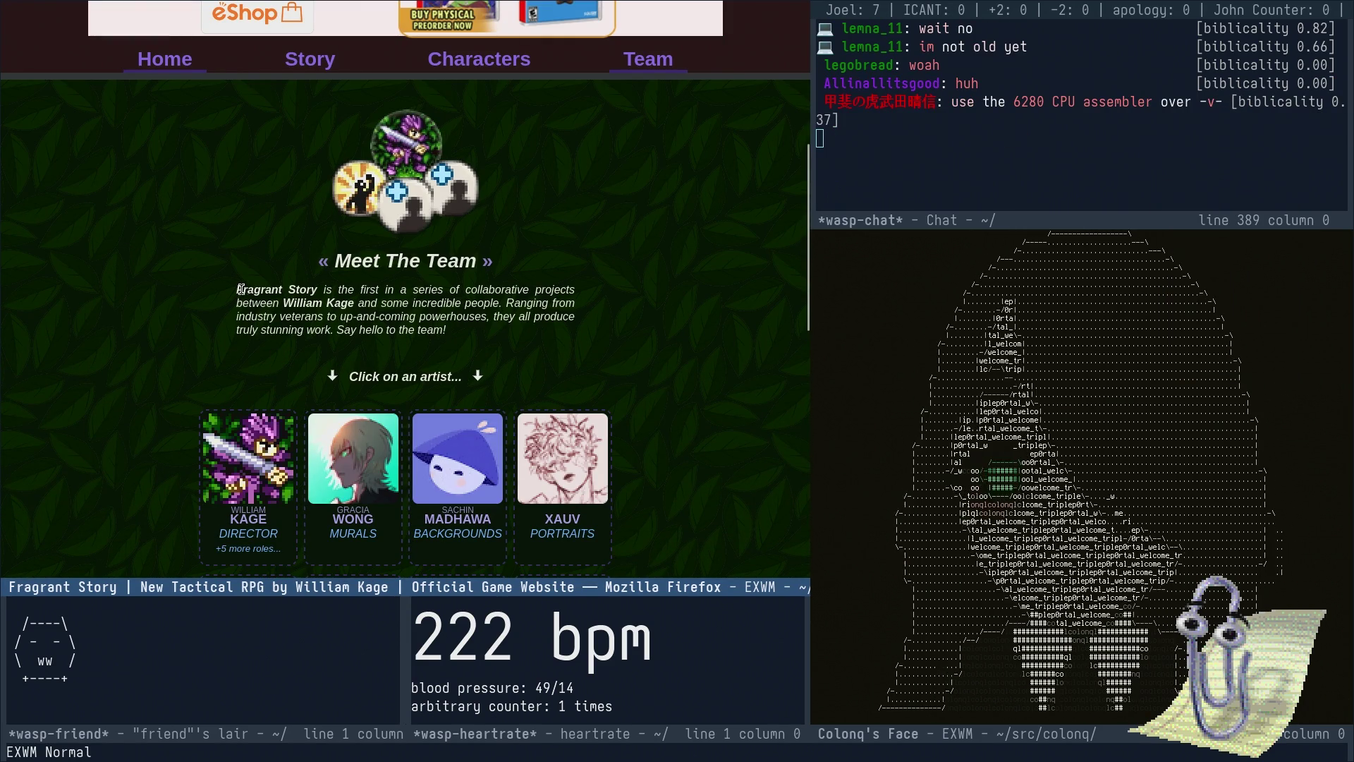
pyautogui.scroll(-2, 316, 292)
pyautogui.scroll(2, 237, 296)
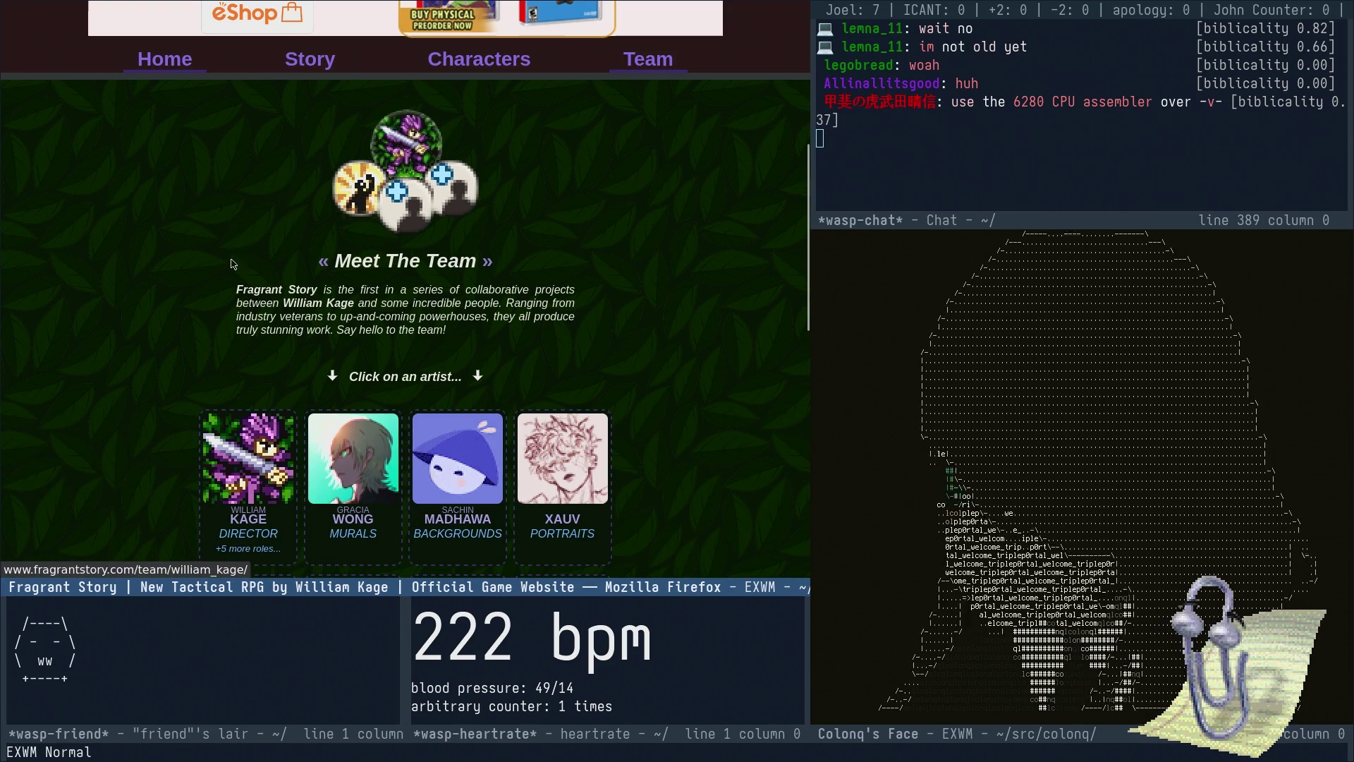
pyautogui.scroll(-3, 264, 218)
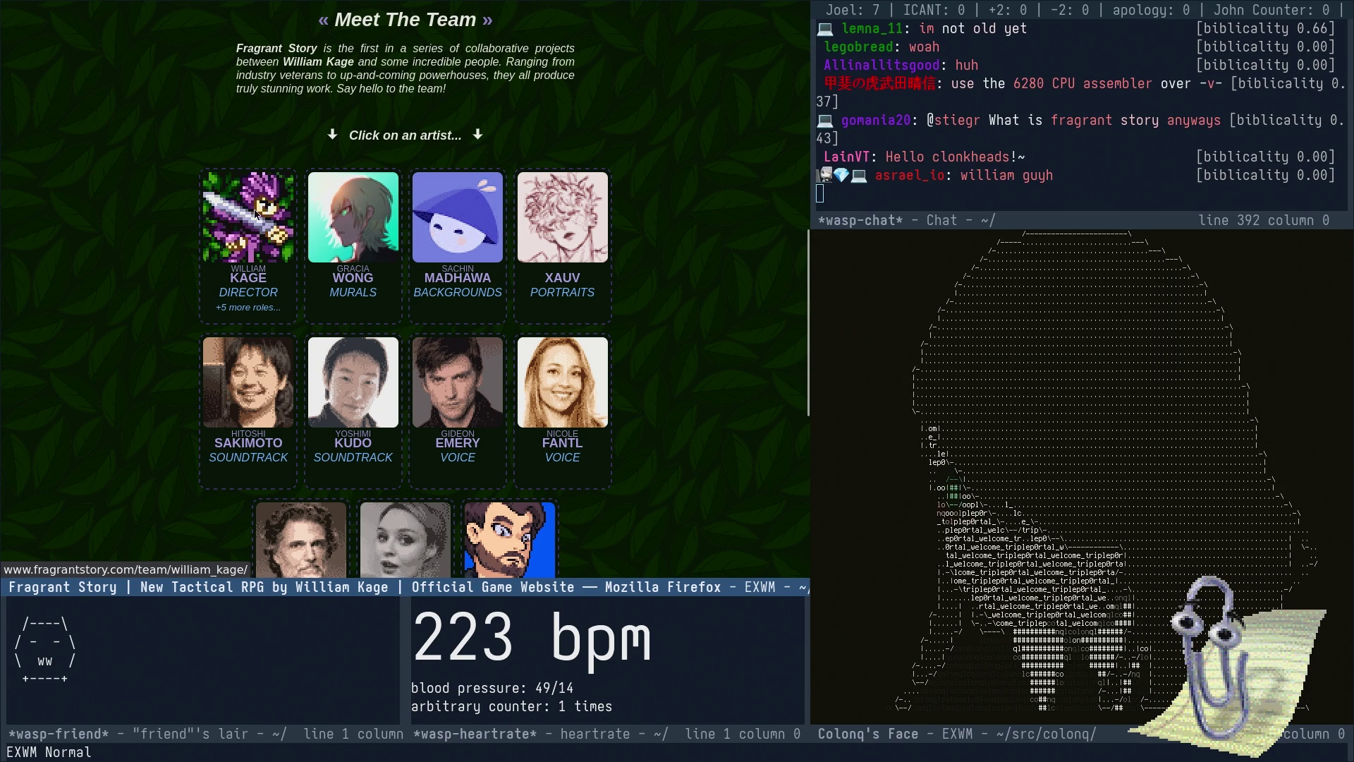
pyautogui.click(255, 210)
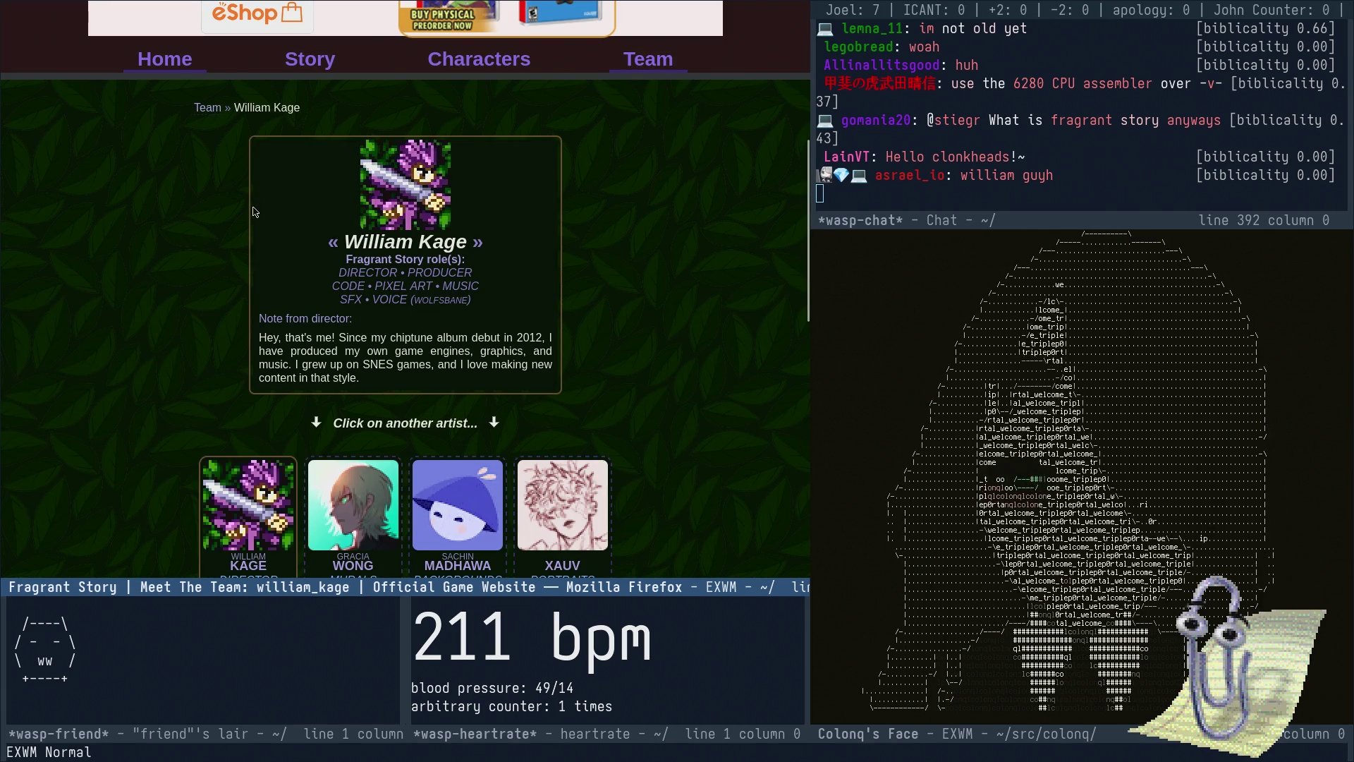
# - Browse the director's profile and artist grid, then open the first soundtrack composer's profile
pyautogui.scroll(-3, 254, 250)
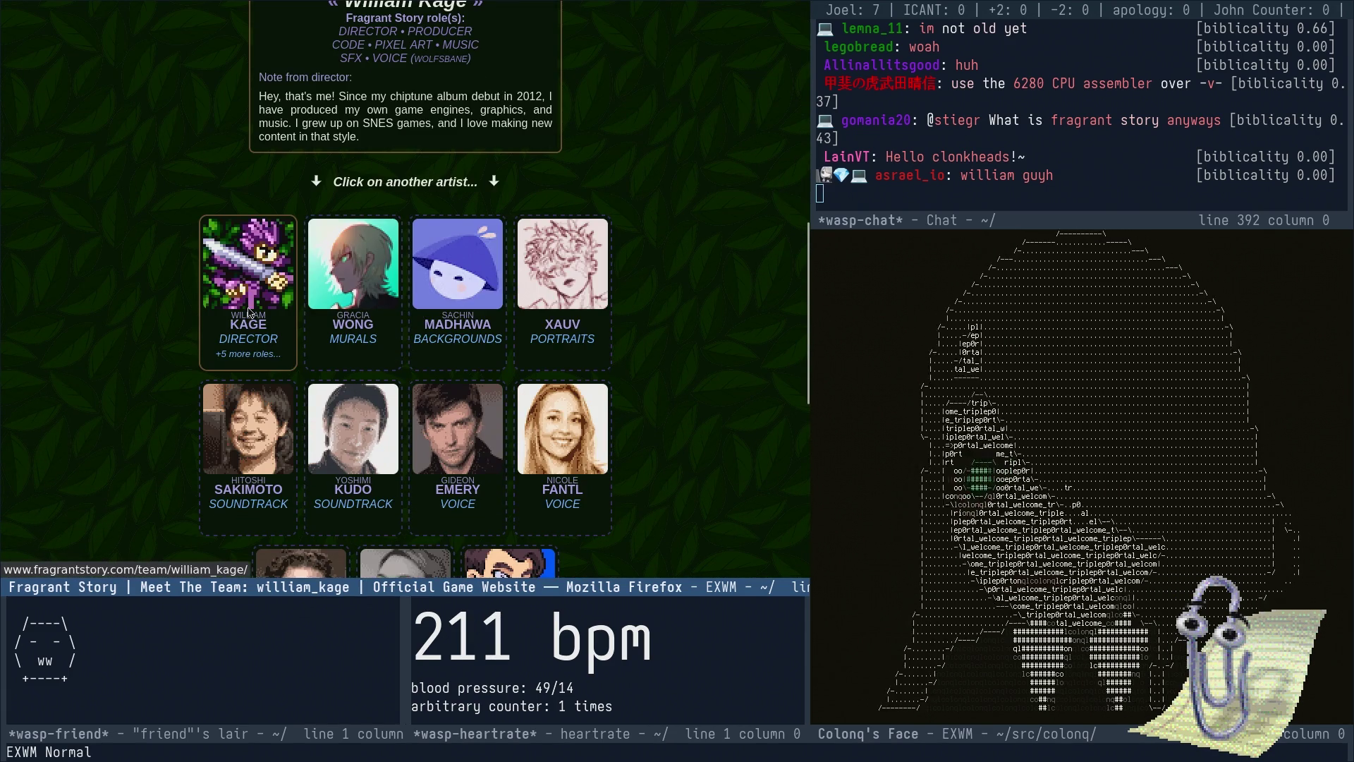
pyautogui.scroll(5, 249, 313)
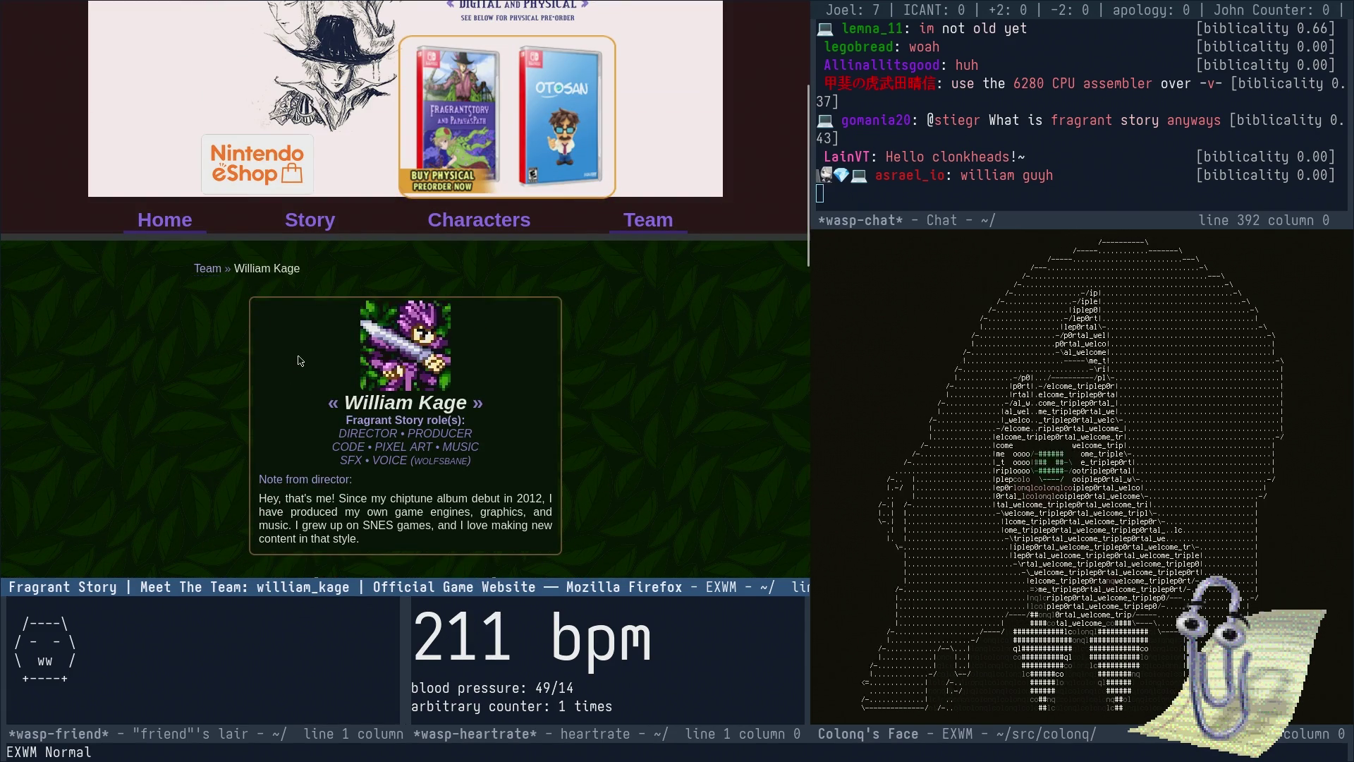
pyautogui.scroll(-5, 170, 506)
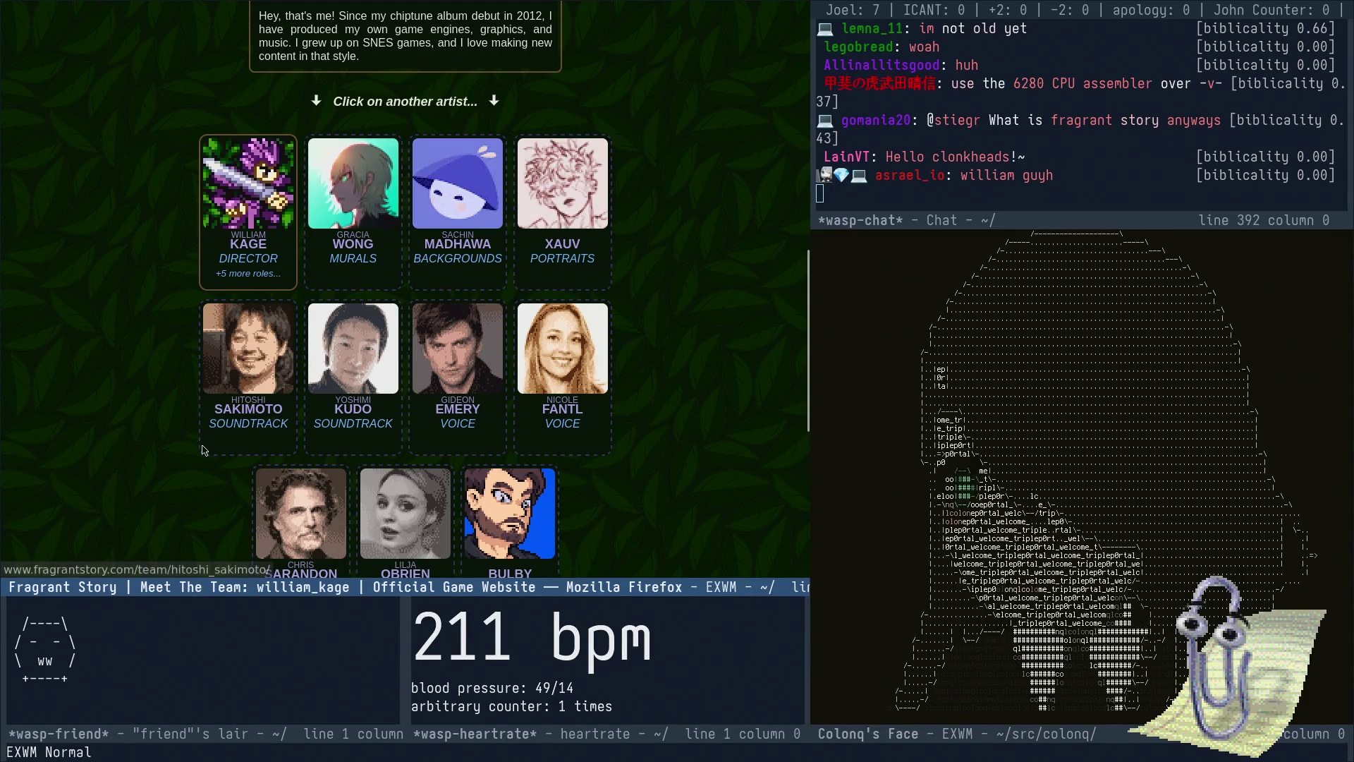
pyautogui.click(289, 251)
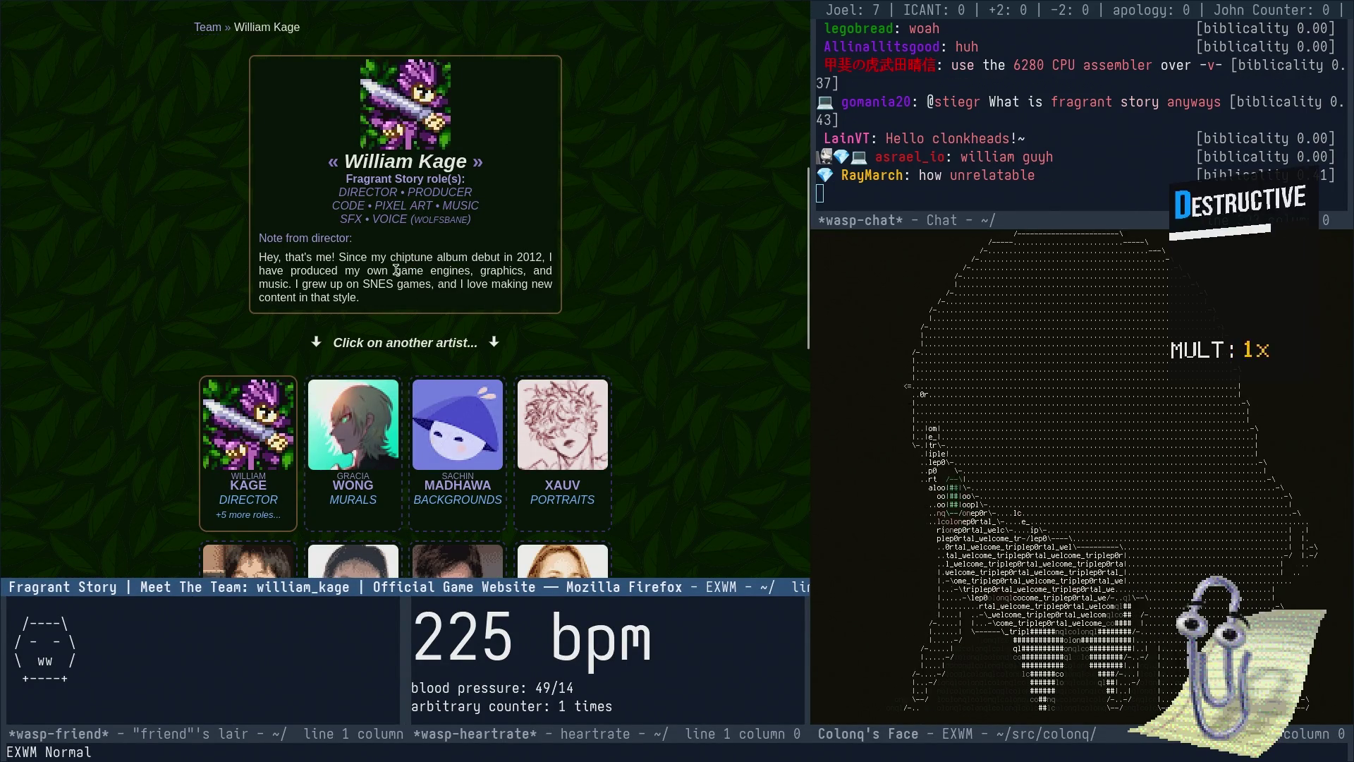
pyautogui.scroll(-3, 423, 295)
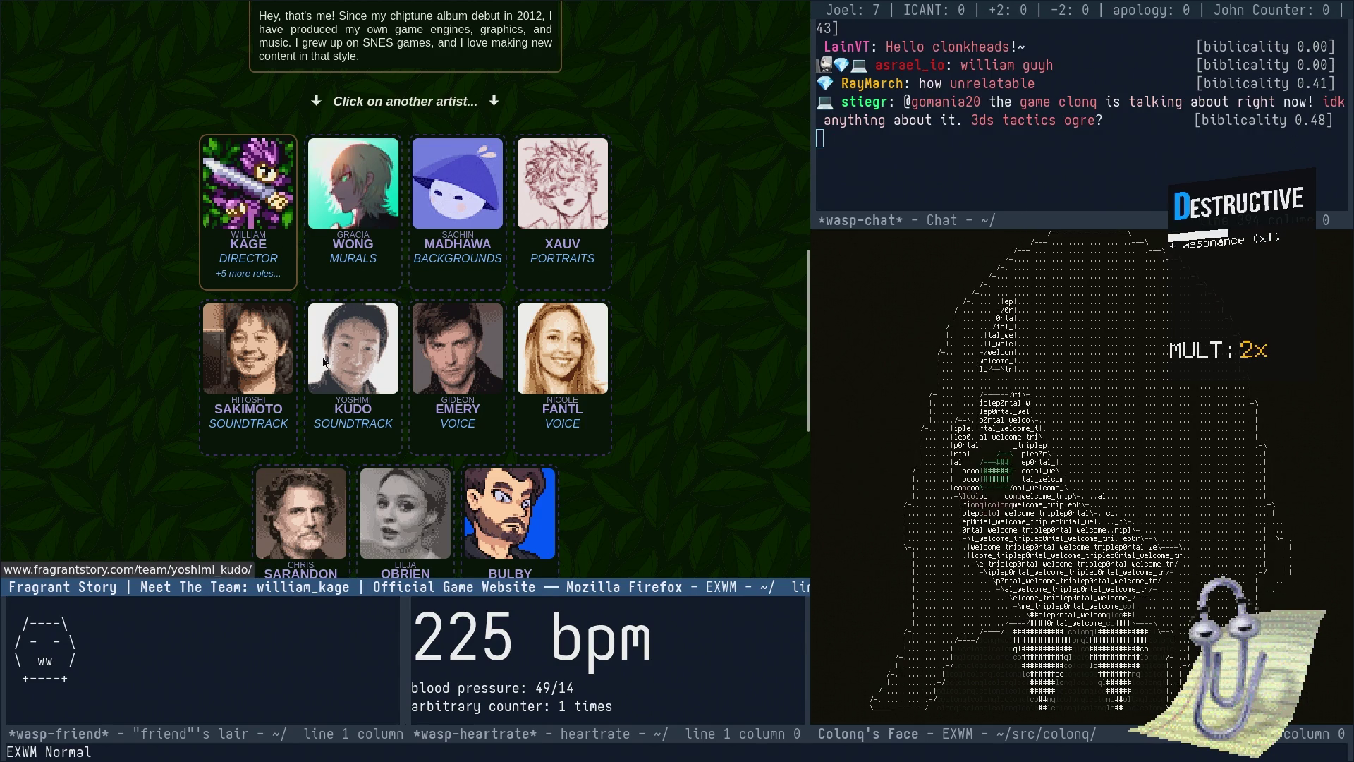
pyautogui.click(280, 341)
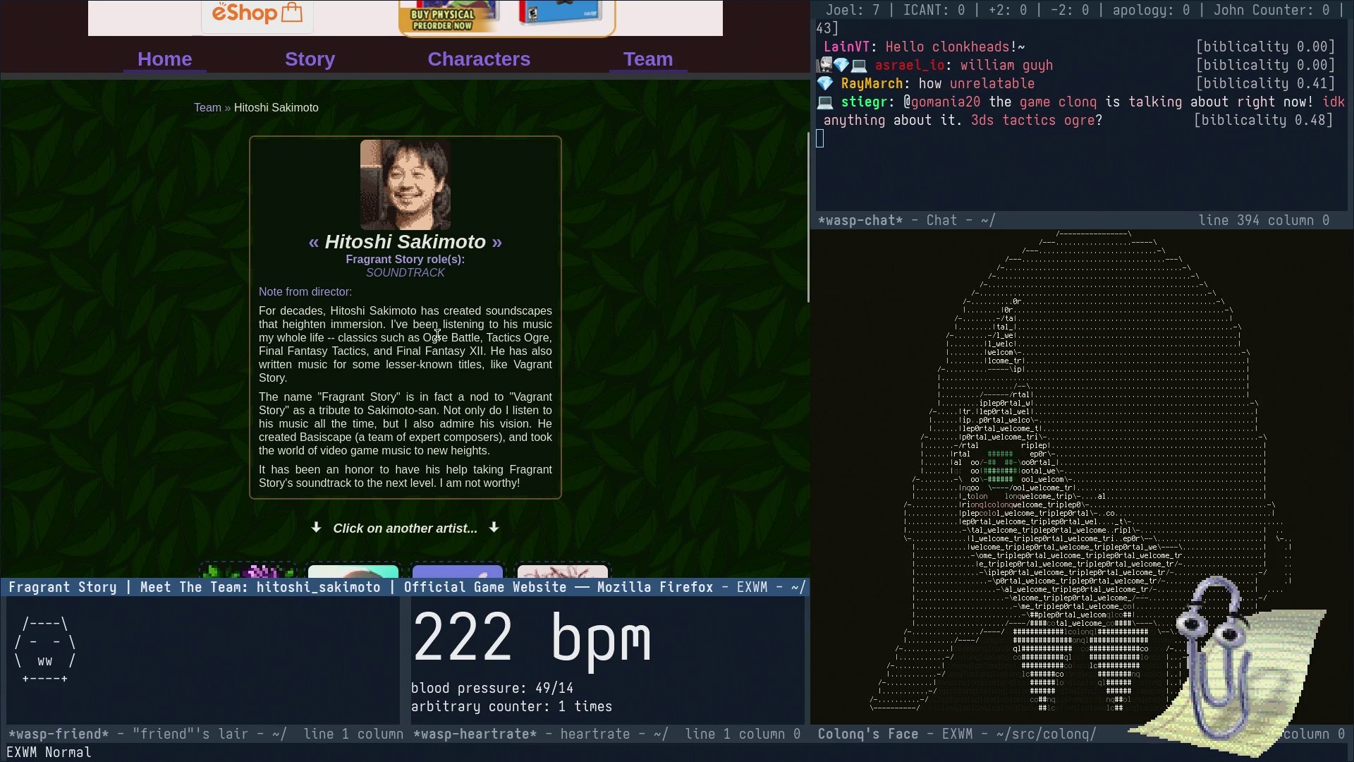
# - Highlight the composer's Vagrant Story tribute sentence, then open the Rhubarb voice actor's profile
pyautogui.scroll(-2, 356, 360)
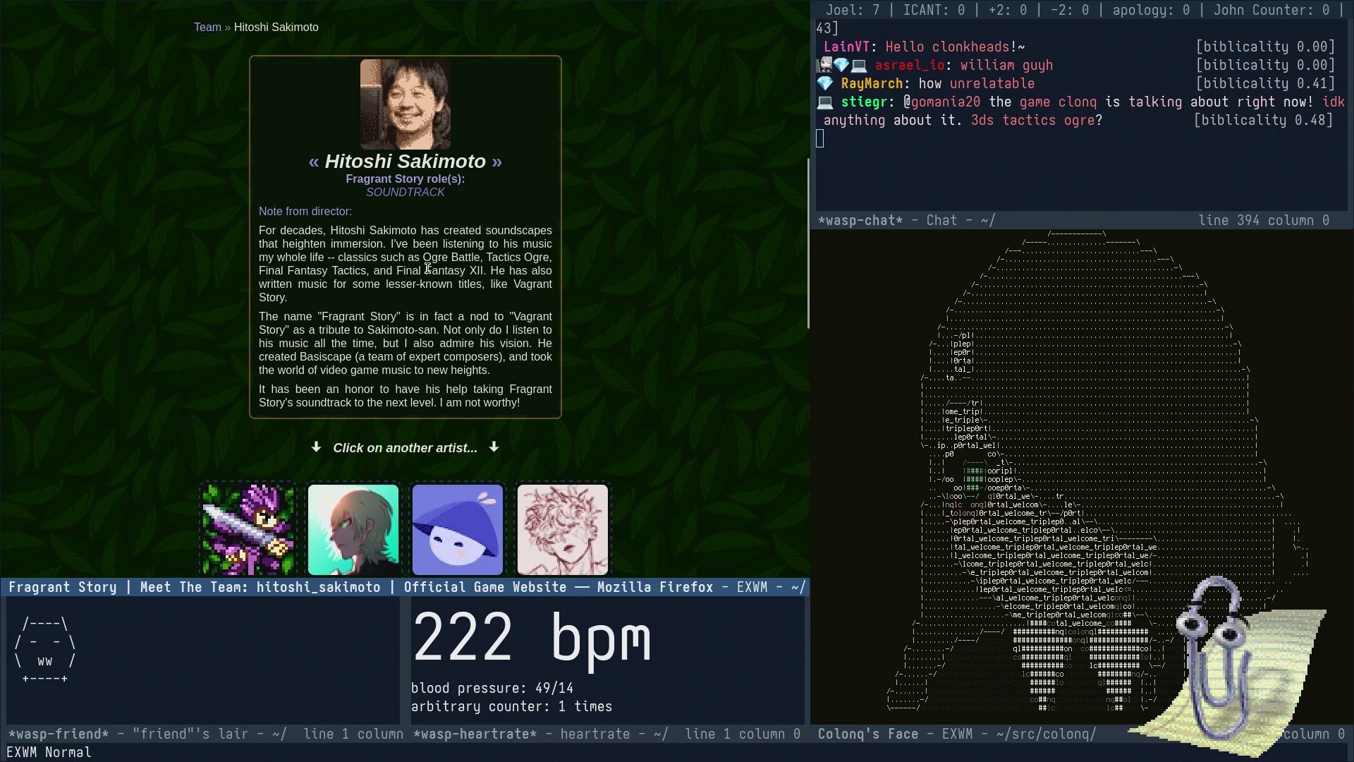
pyautogui.moveTo(294, 327)
pyautogui.mouseDown()
pyautogui.moveTo(395, 330)
pyautogui.moveTo(429, 316)
pyautogui.moveTo(494, 330)
pyautogui.moveTo(464, 343)
pyautogui.mouseUp()
pyautogui.click(434, 317)
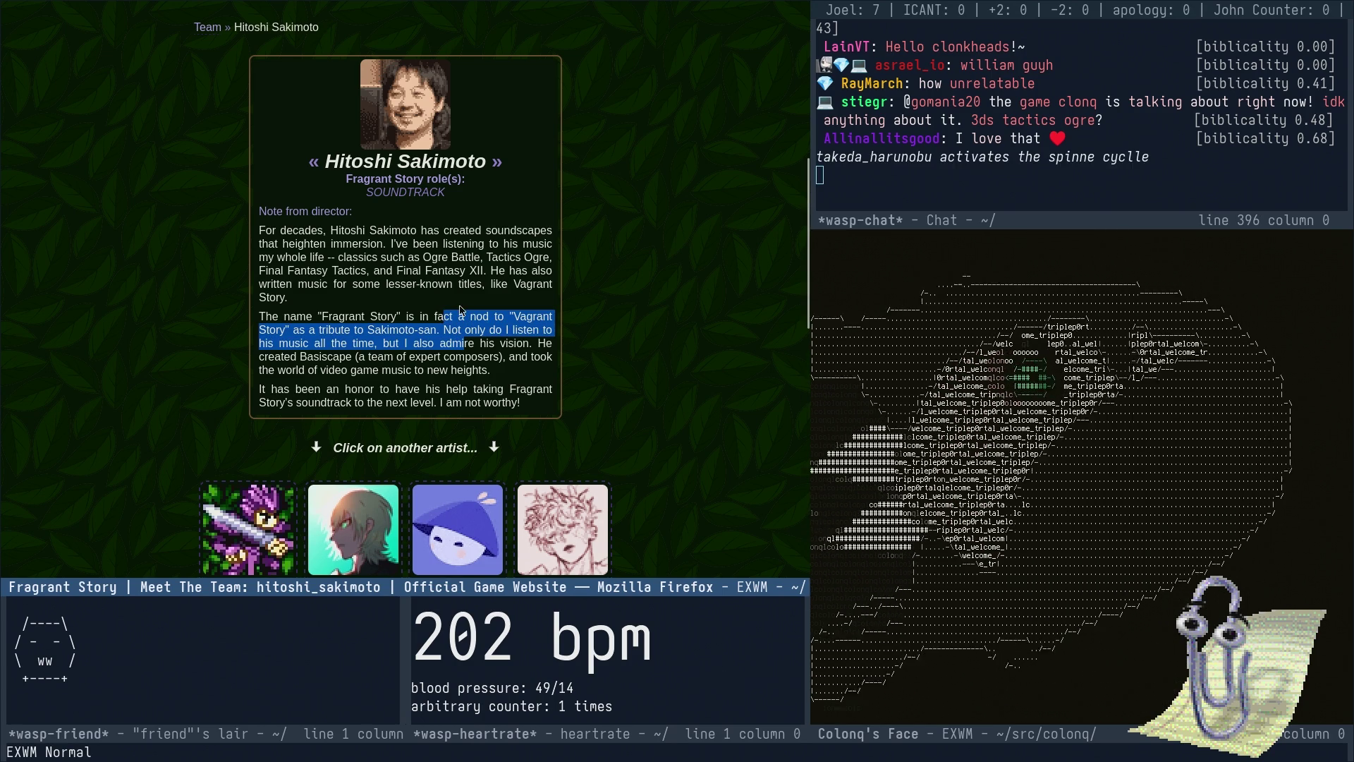
pyautogui.scroll(-5, 469, 332)
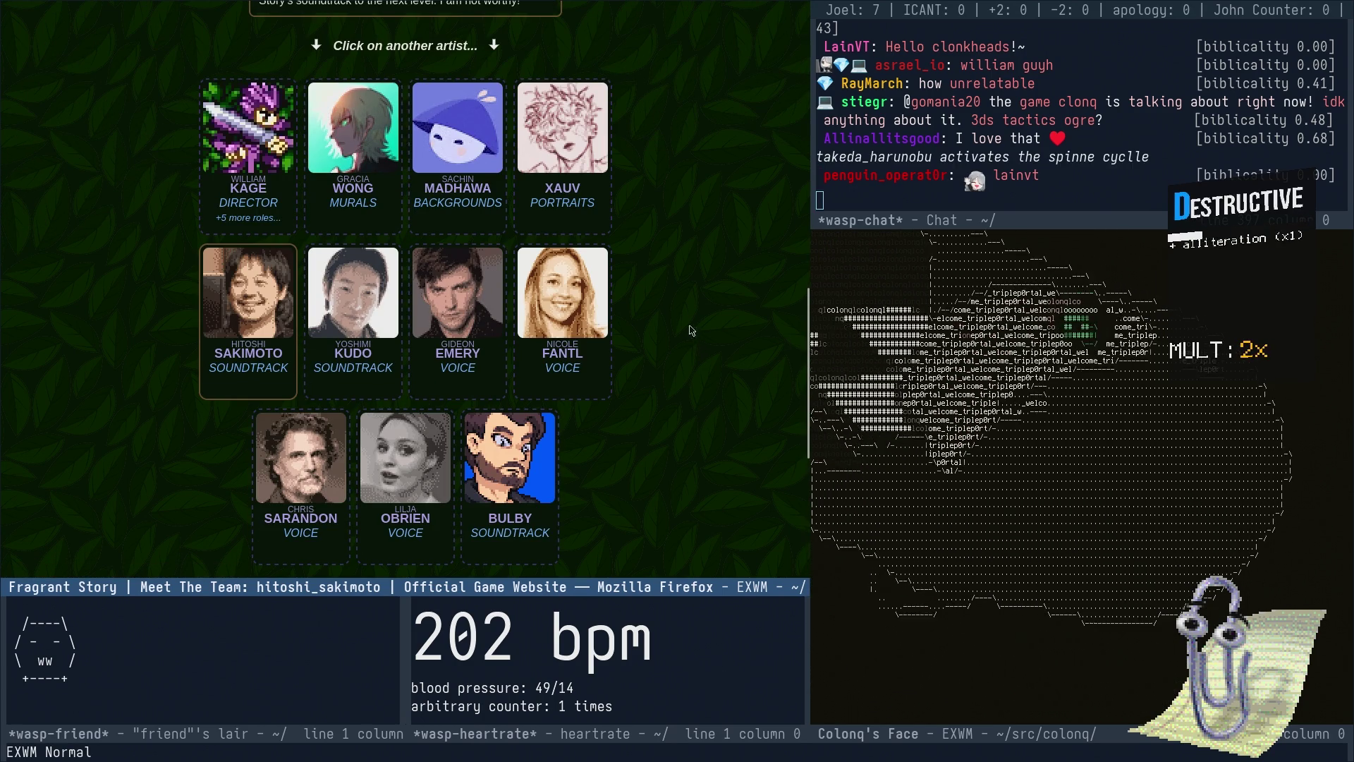
pyautogui.scroll(-1, 689, 314)
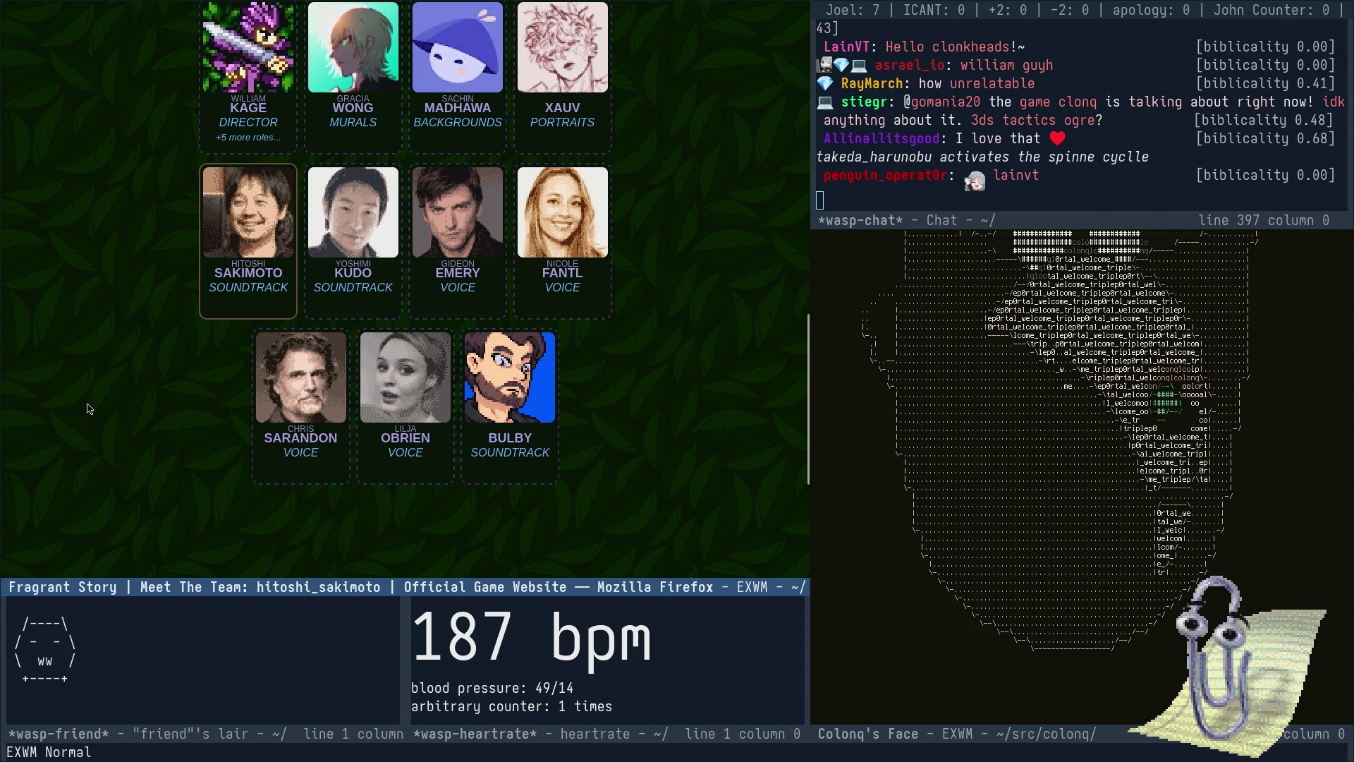
pyautogui.click(434, 230)
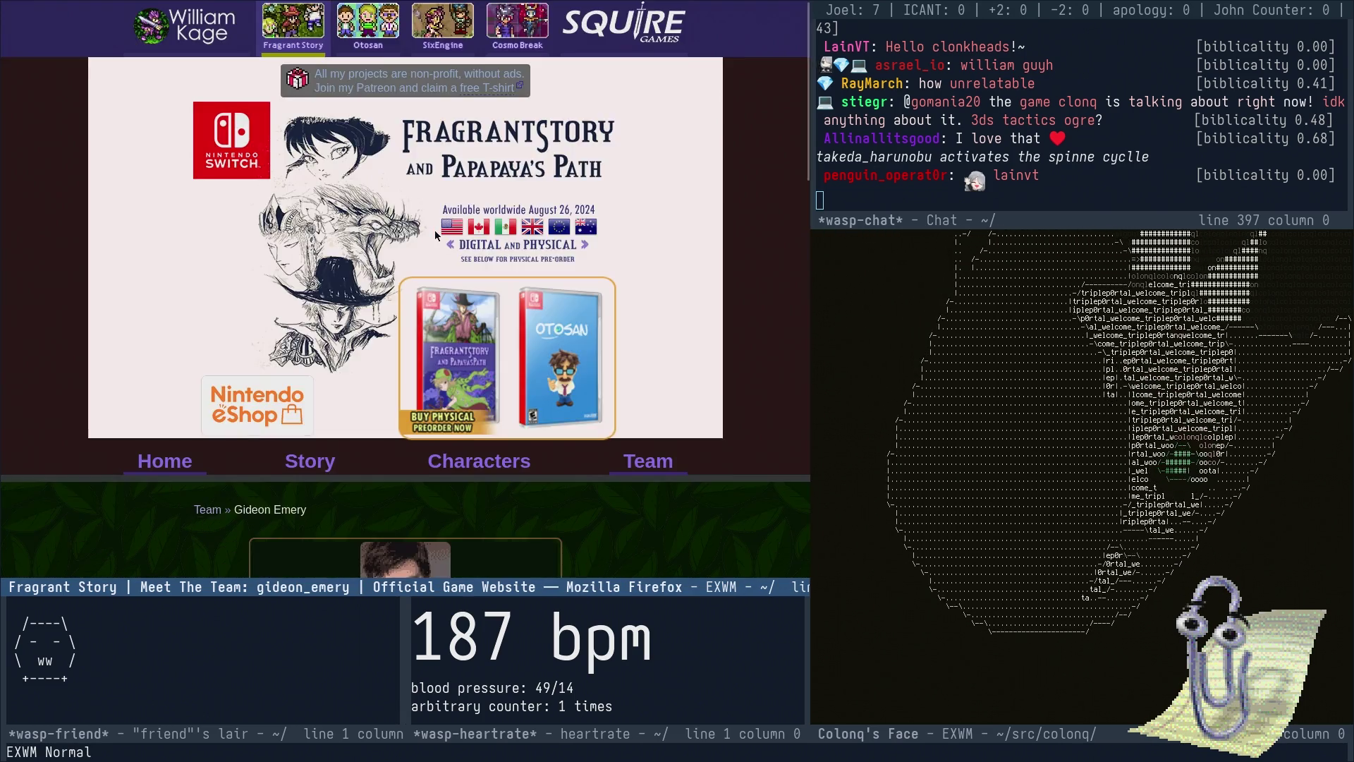
# - Scroll through the voice actor's profile and go to the Fragrant Story home page
pyautogui.scroll(-5, 435, 230)
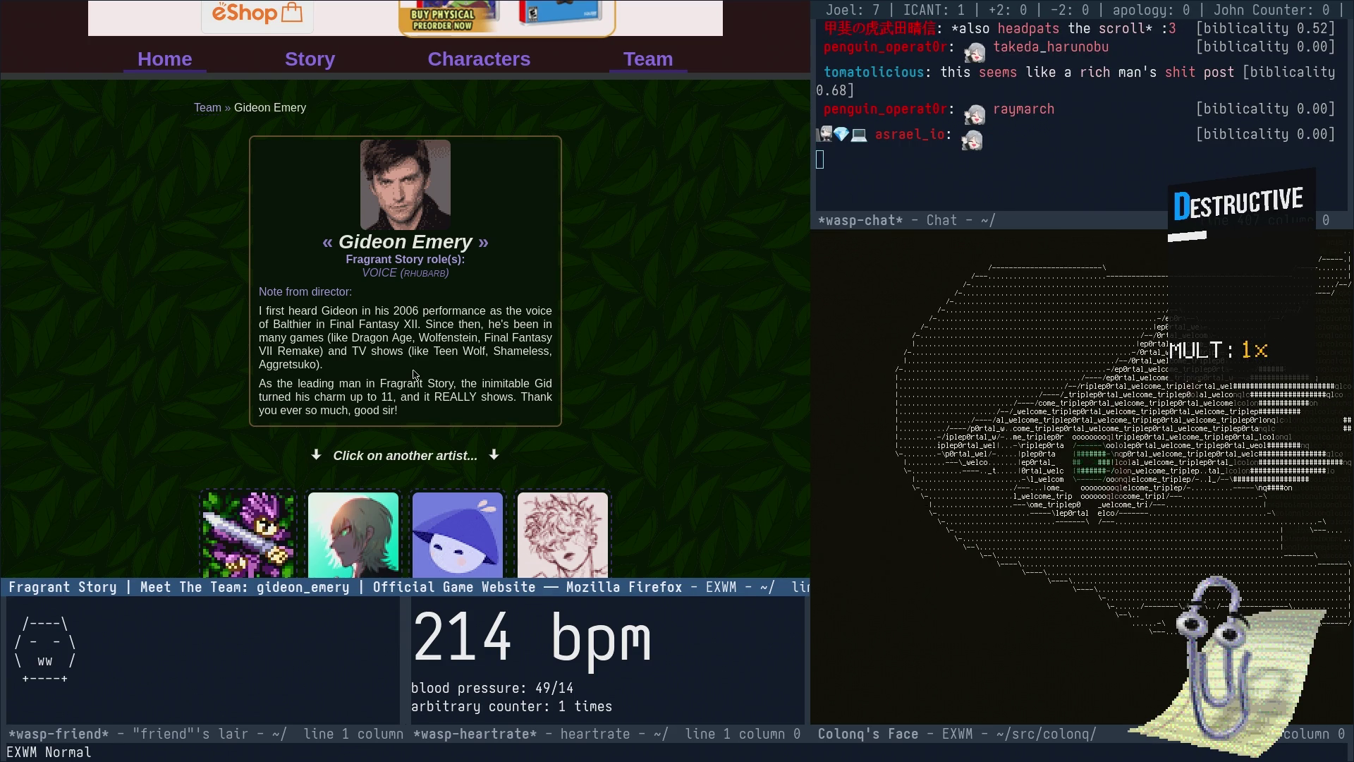
pyautogui.scroll(5, 633, 400)
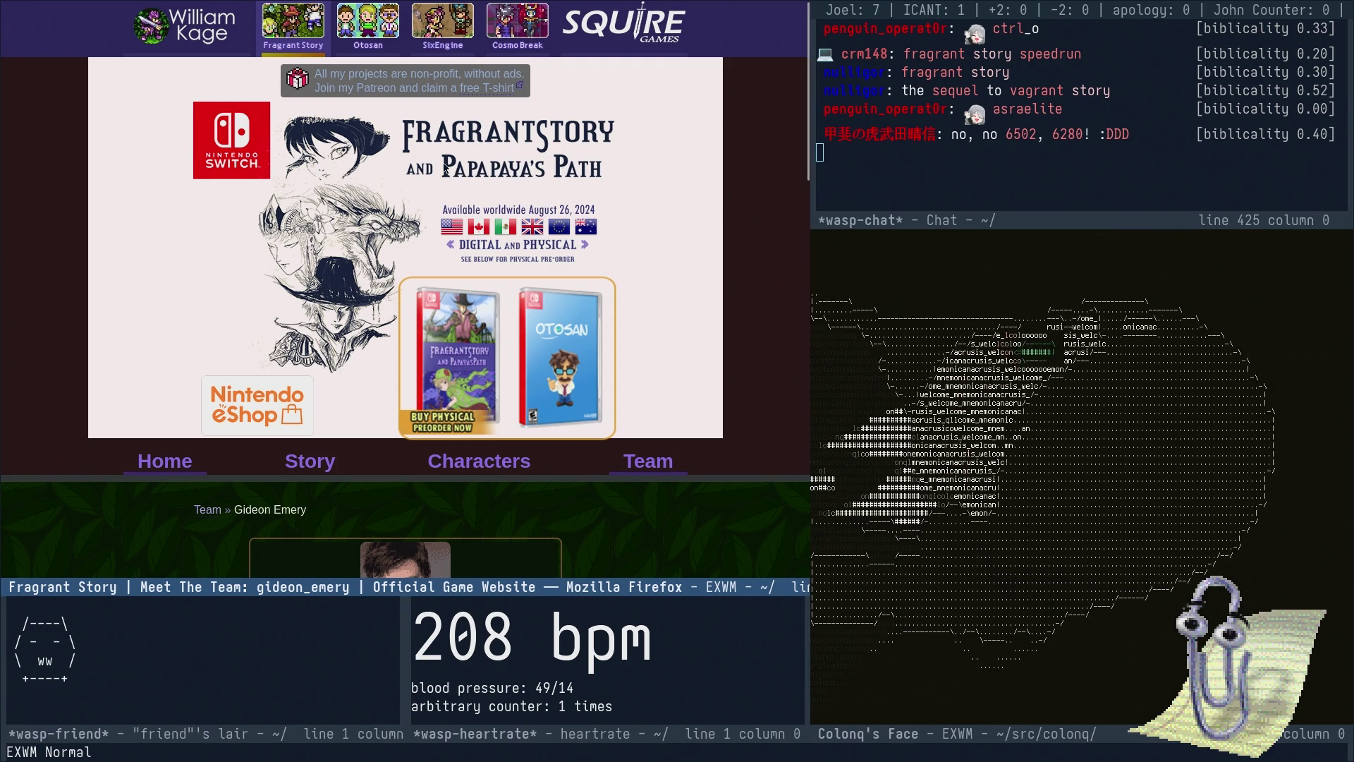
pyautogui.scroll(-3, 438, 191)
pyautogui.click(165, 230)
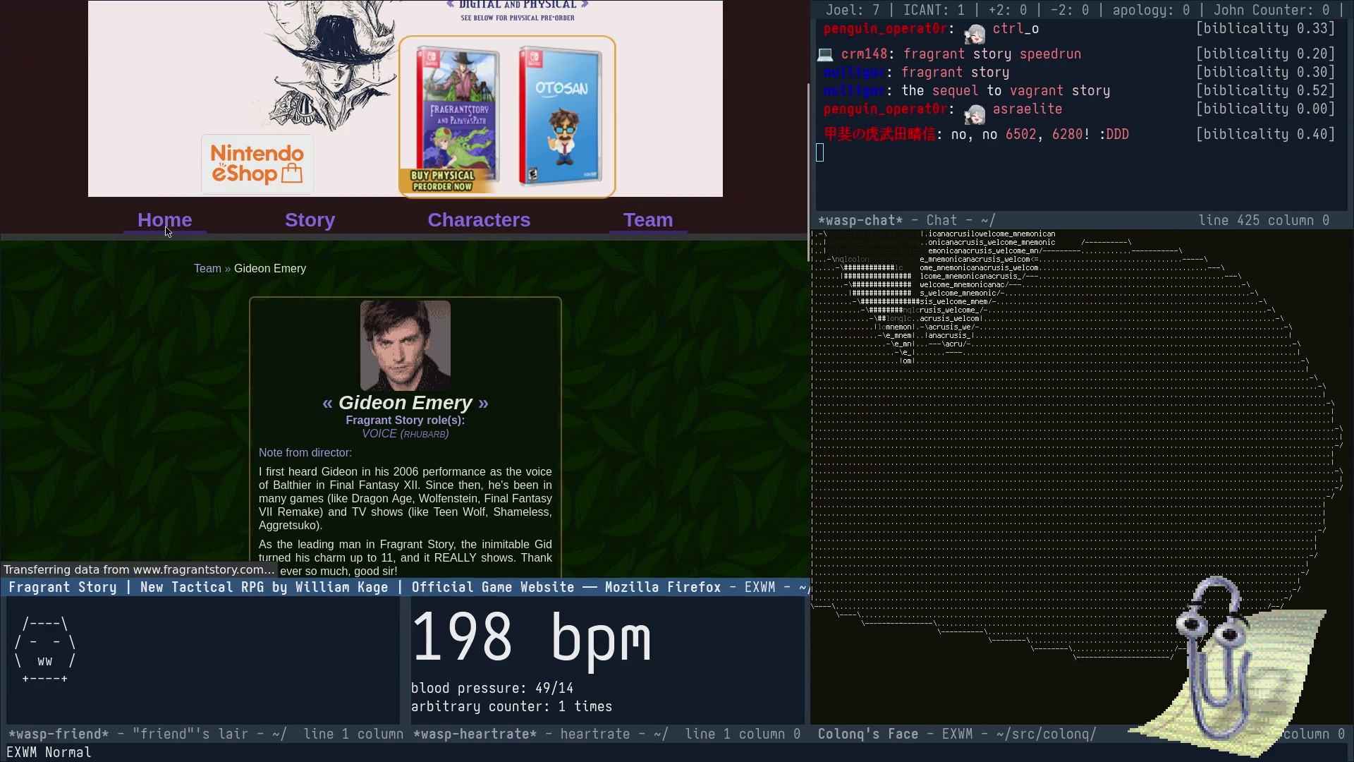
# - Play the home-page announcement video, skipping to about 0:14, 0:21 and 0:45, then scroll back up
pyautogui.scroll(-4, 178, 242)
pyautogui.scroll(-2, 186, 240)
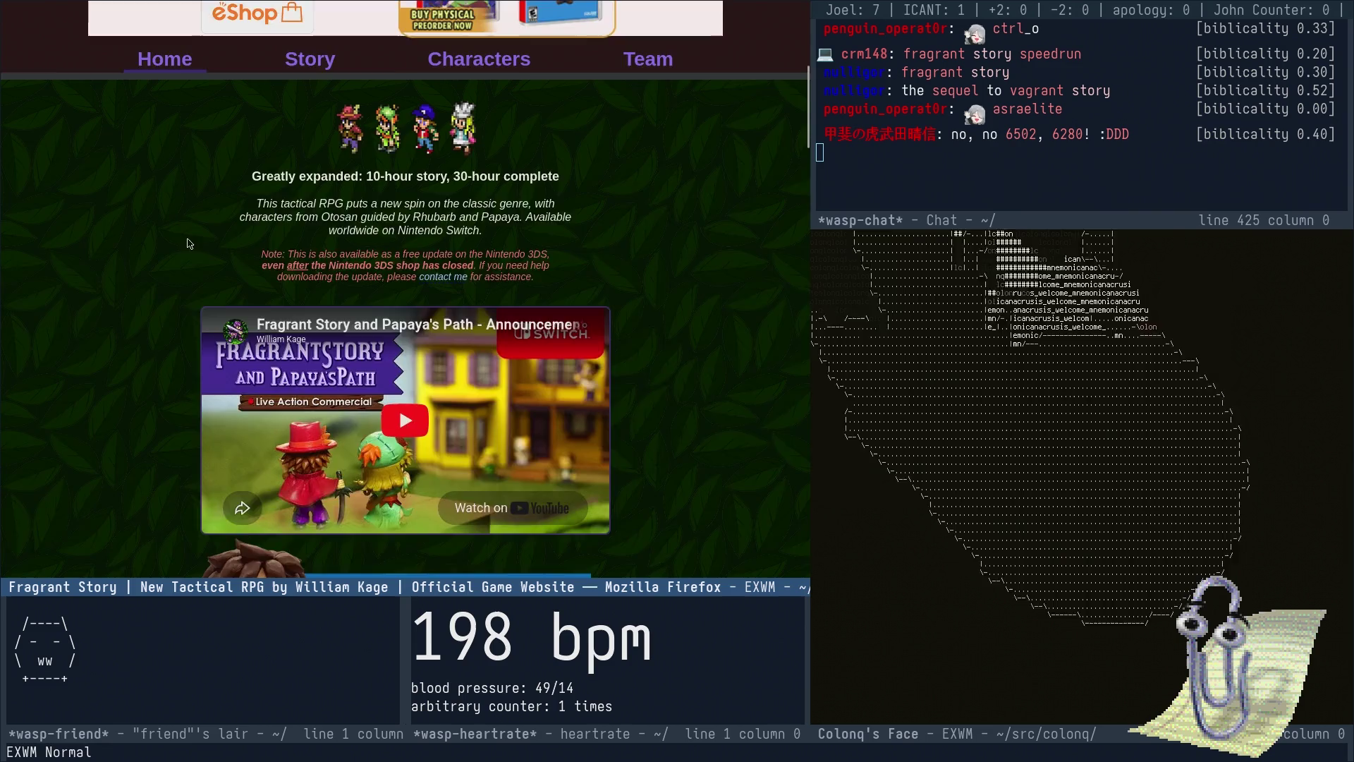
pyautogui.scroll(-2, 285, 240)
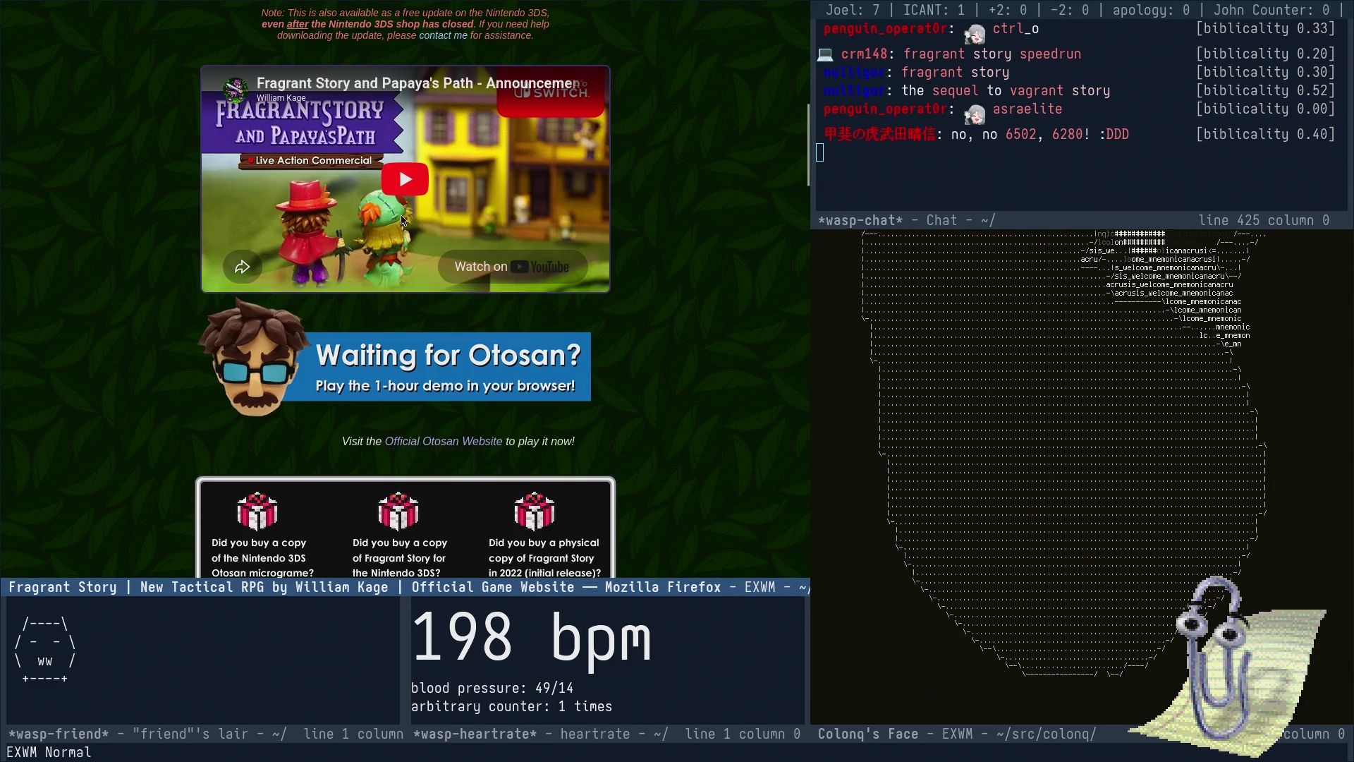
pyautogui.click(316, 243)
pyautogui.click(317, 241)
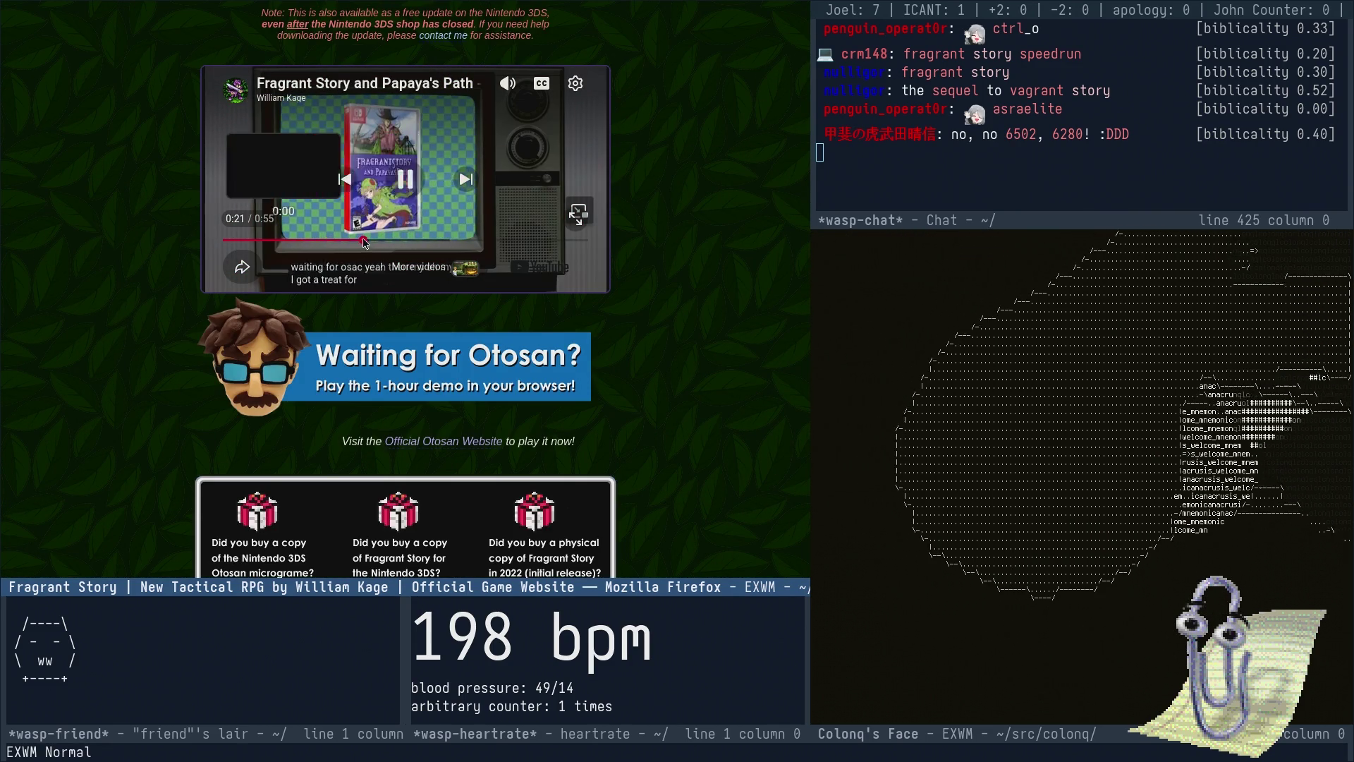
pyautogui.click(364, 242)
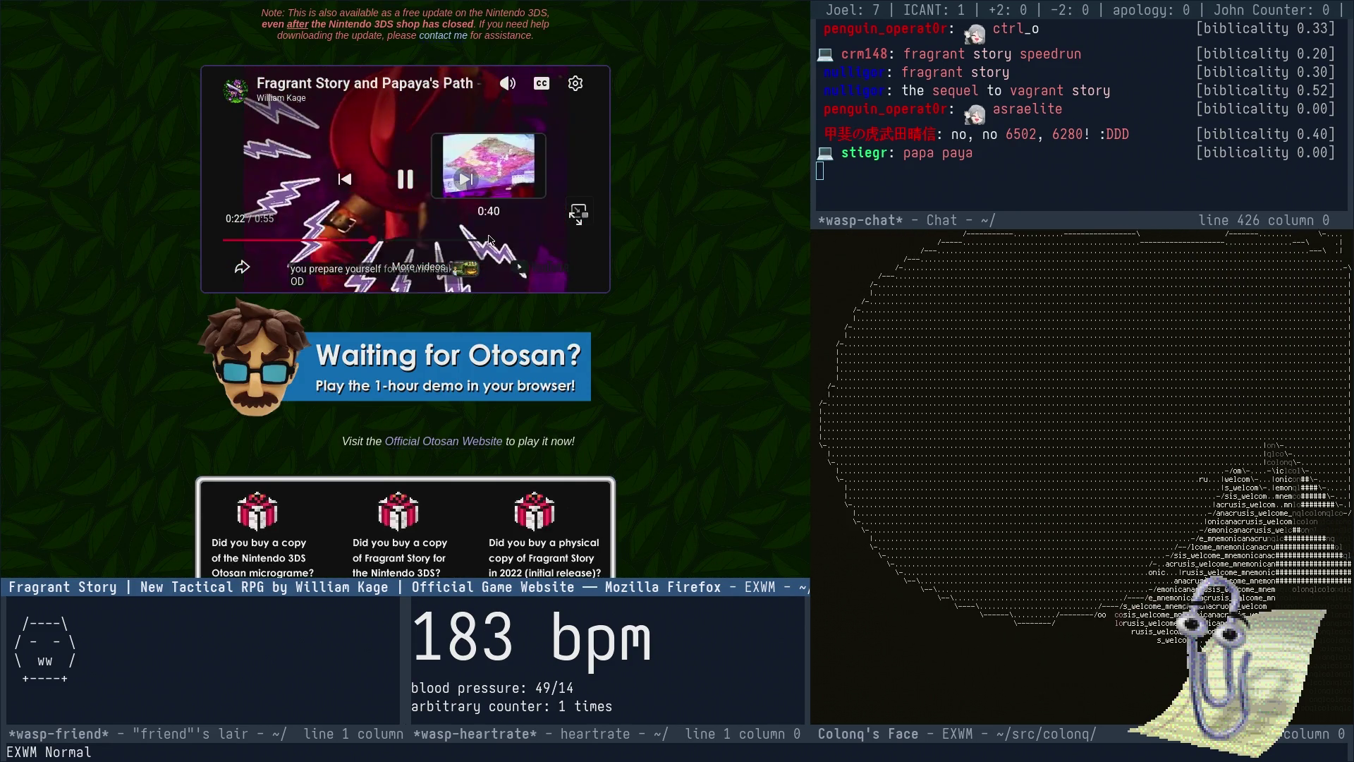
pyautogui.click(531, 241)
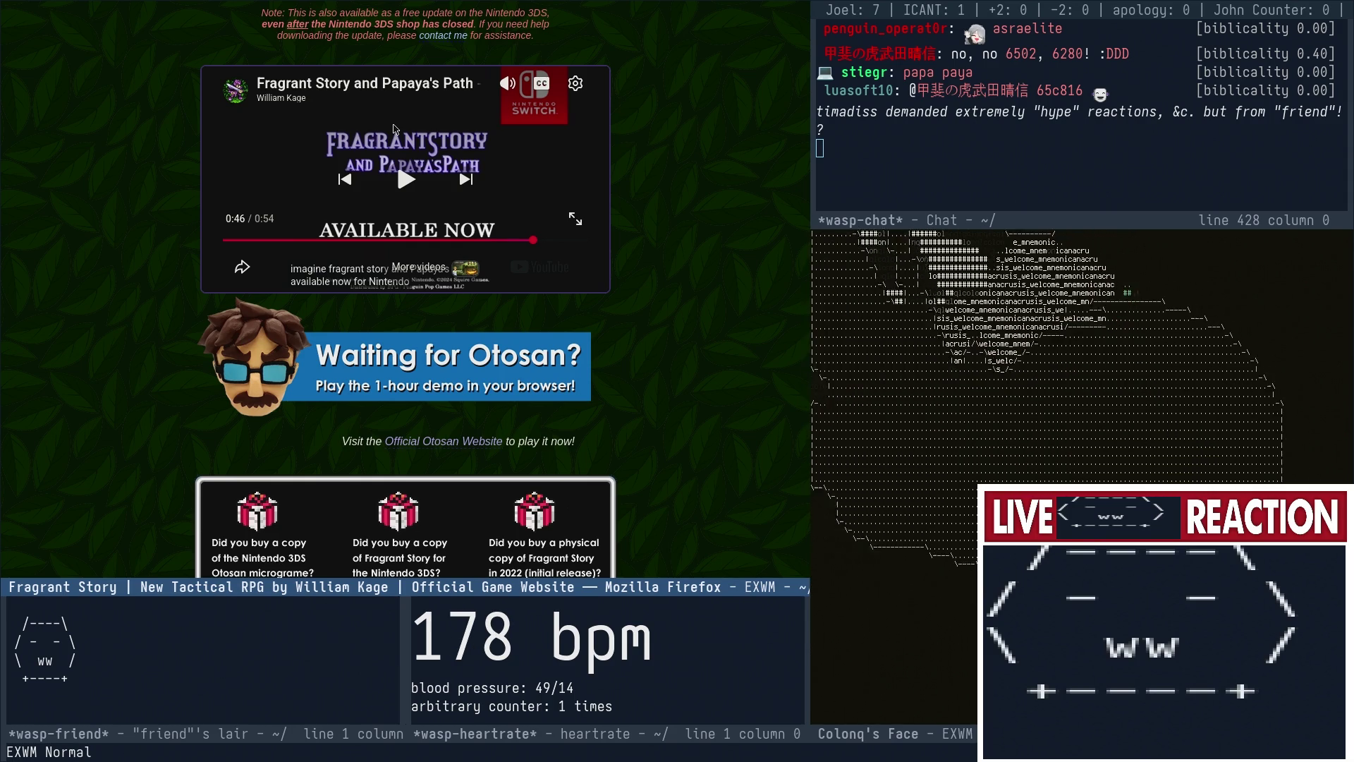
pyautogui.scroll(10, 406, 282)
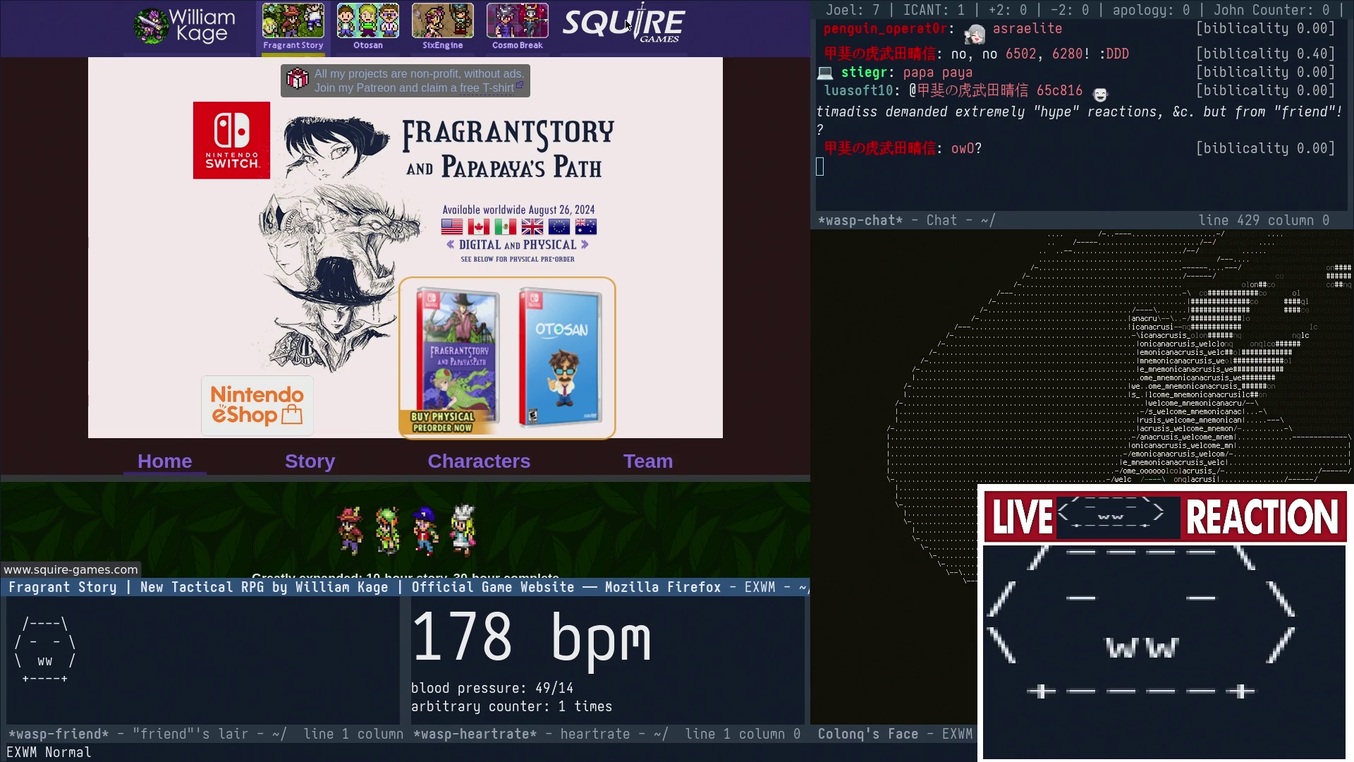
# - Open the Squire Games site from the top bar and scroll through its home page
pyautogui.click(626, 25)
pyautogui.scroll(-2, 612, 108)
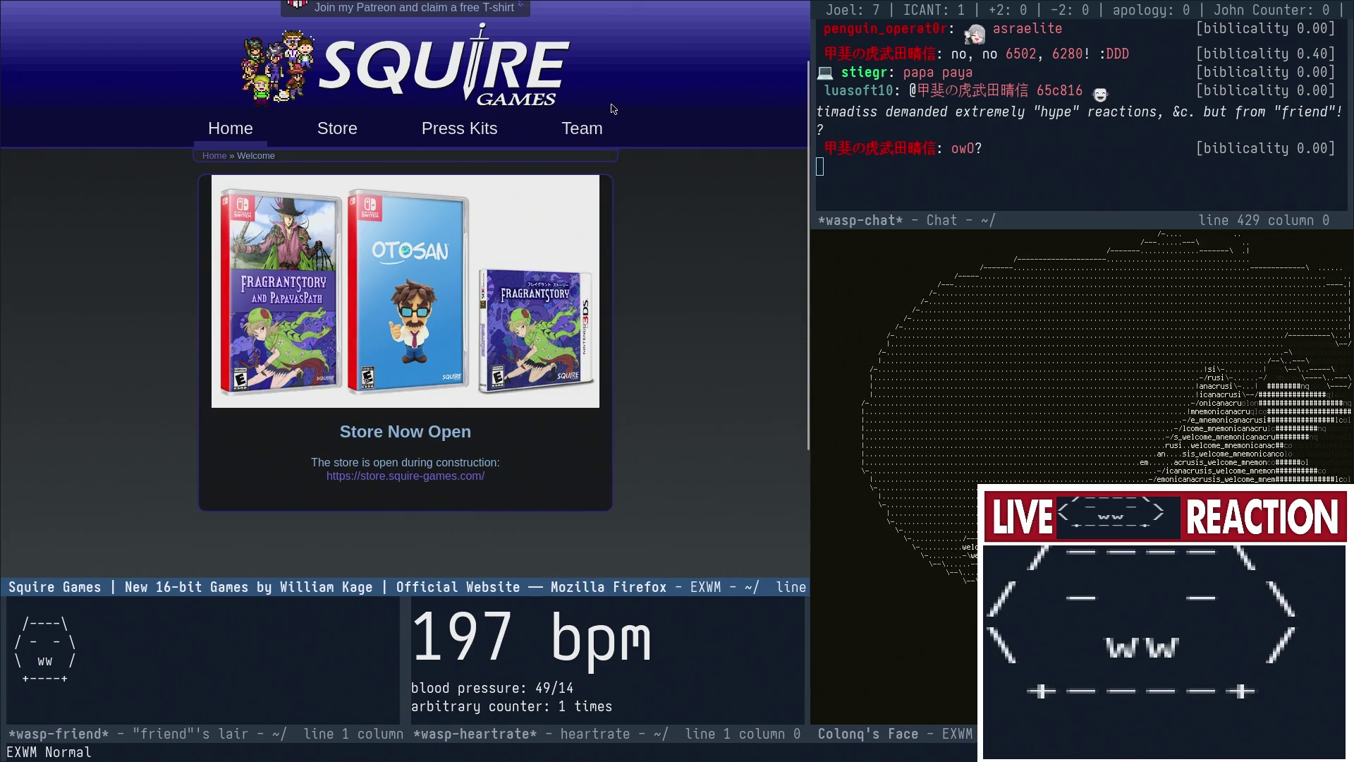
pyautogui.scroll(-2, 296, 368)
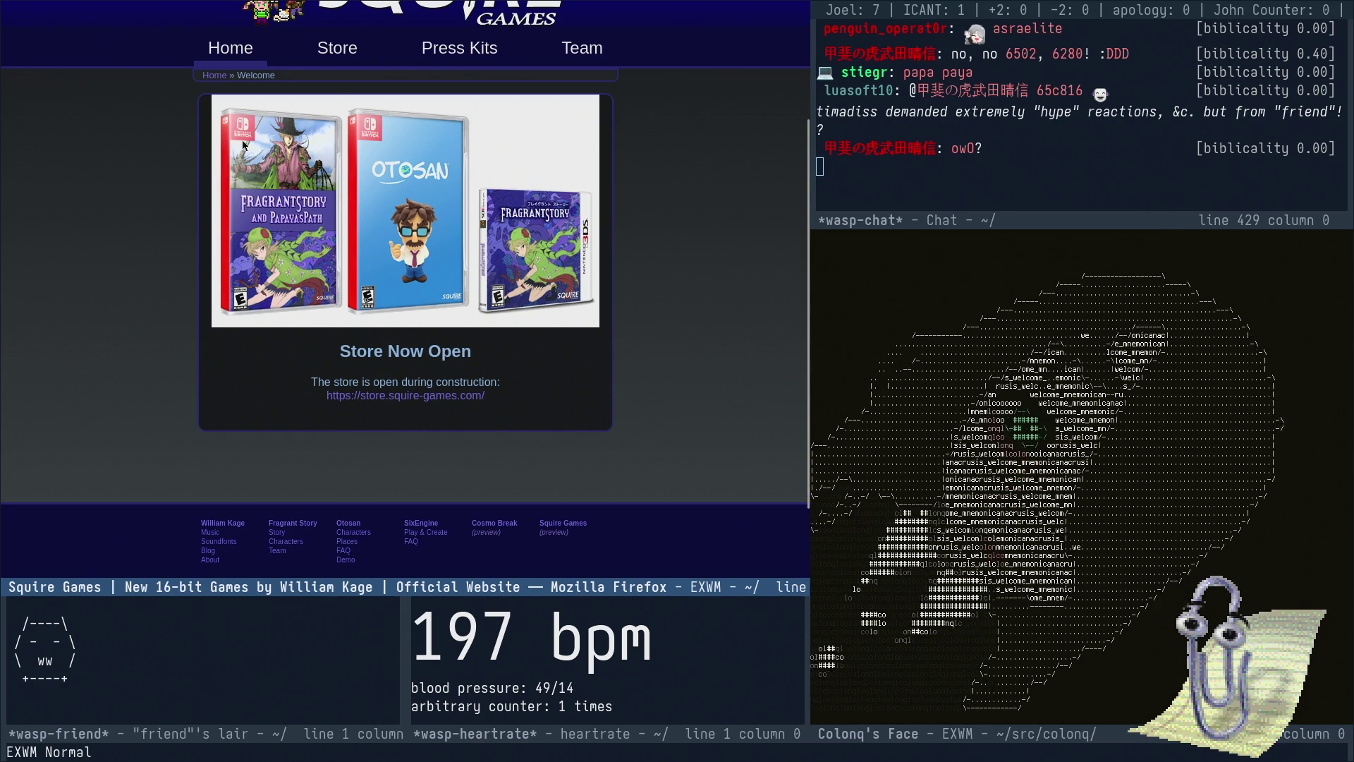
pyautogui.scroll(3, 242, 210)
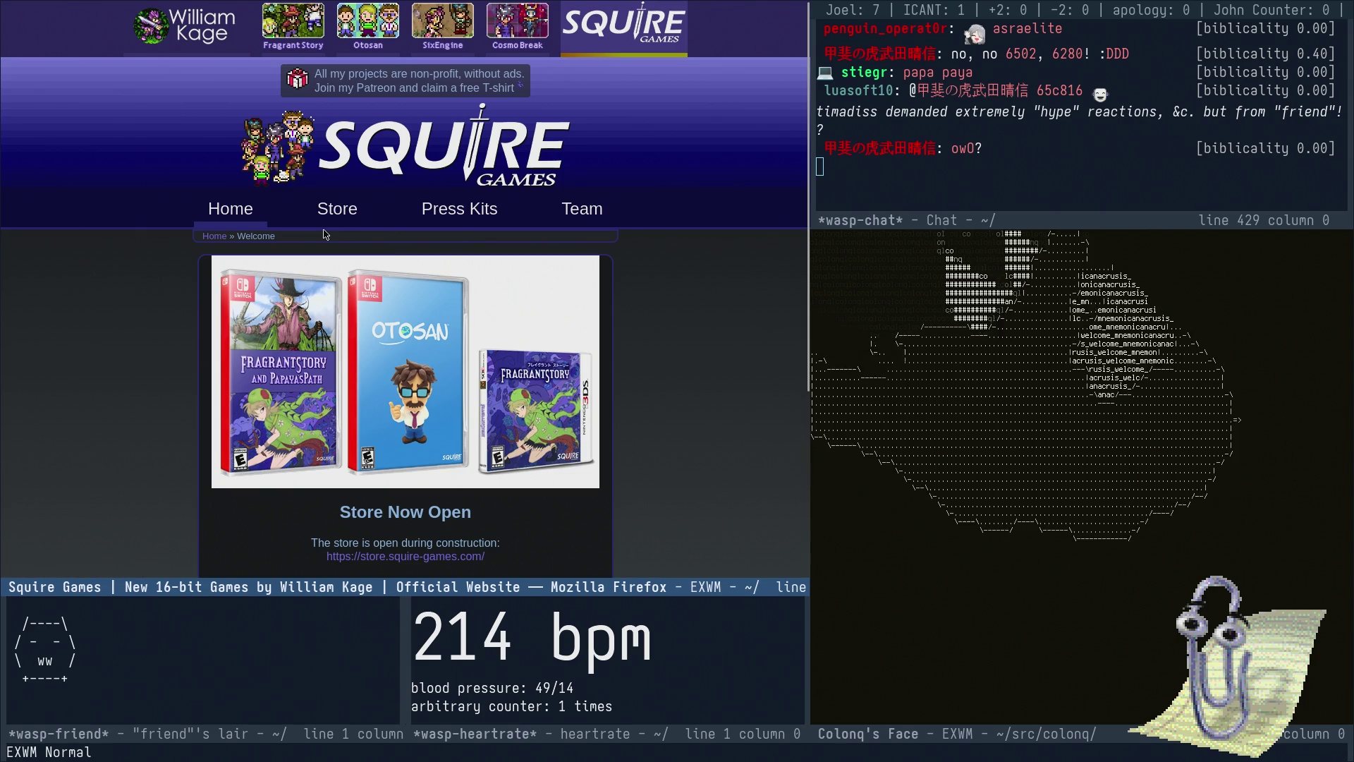
pyautogui.scroll(-2, 323, 234)
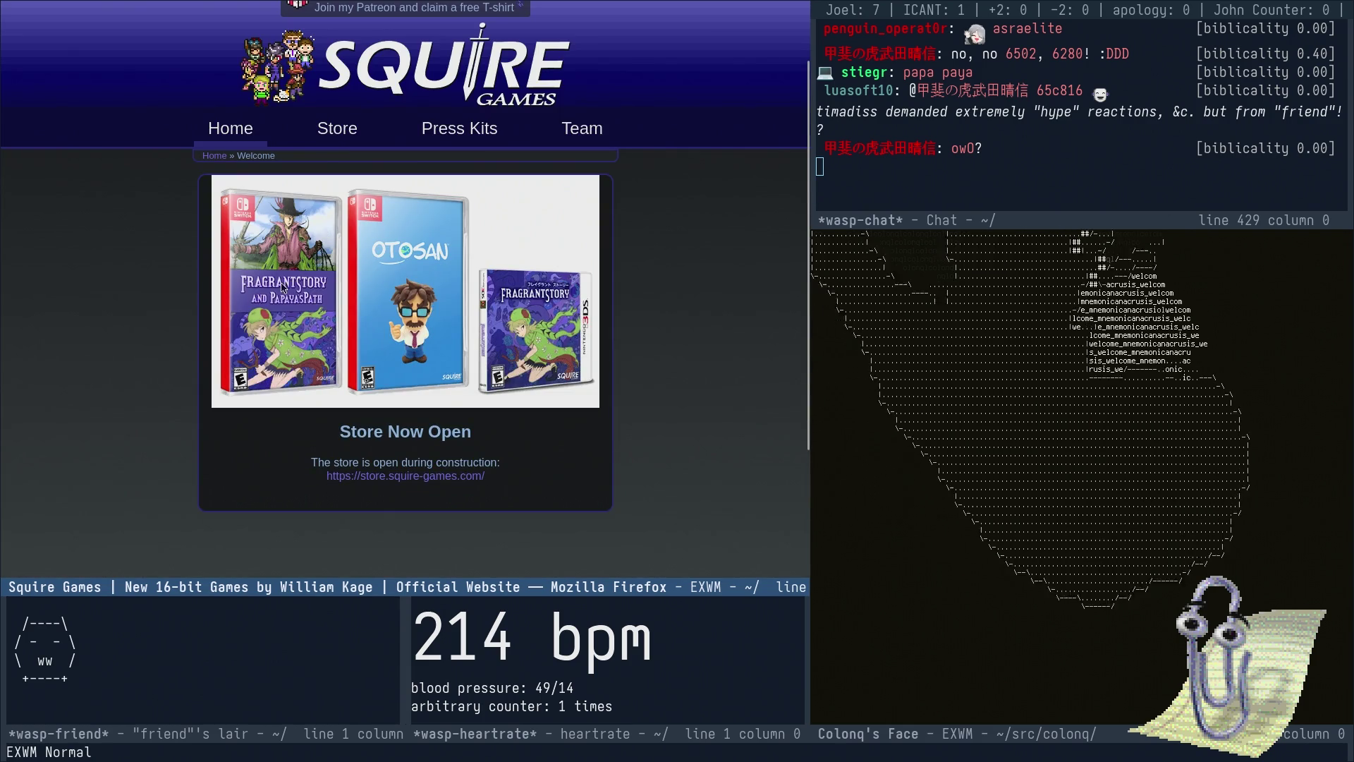
# - Open the Squire Games Store page and browse its New Arrivals: $15.00 strategy guide, free DLC, $9,999.99 secret item
pyautogui.click(336, 132)
pyautogui.scroll(-4, 554, 121)
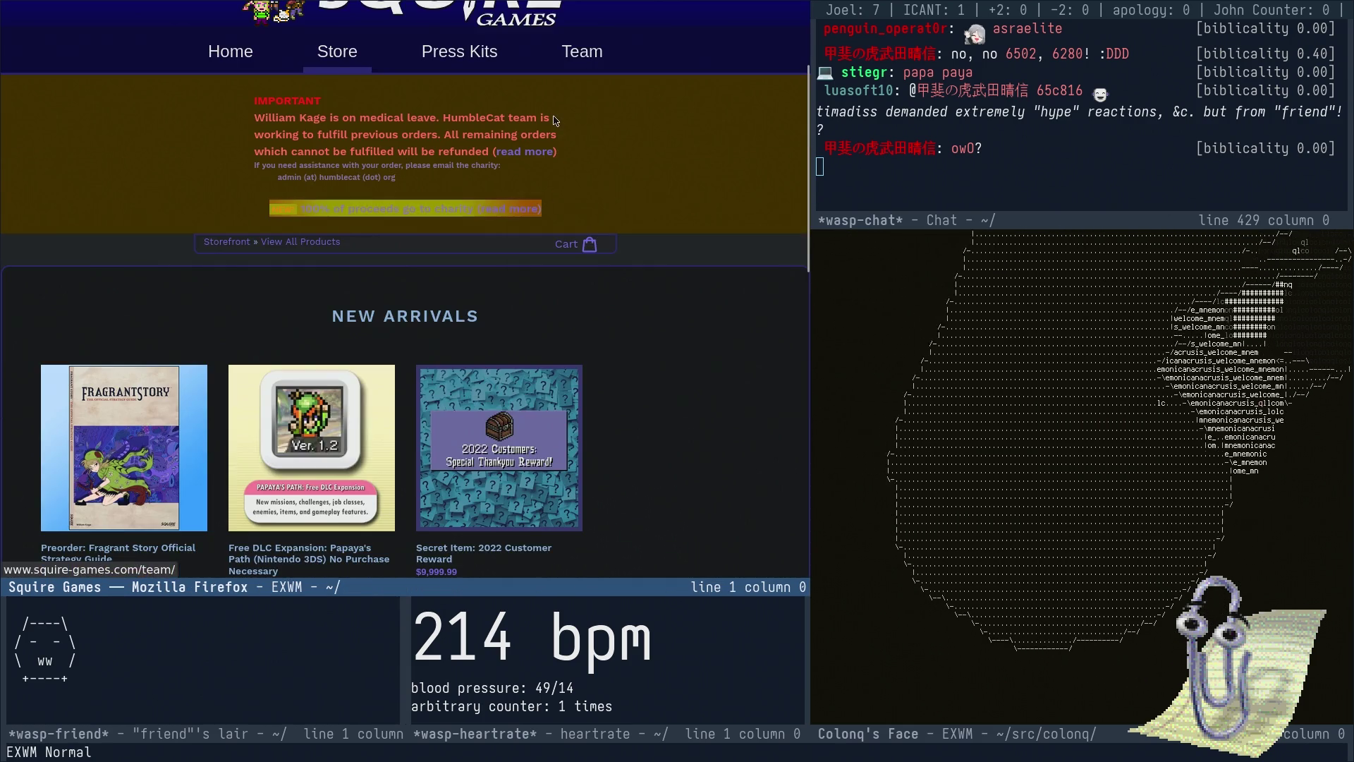
pyautogui.scroll(-2, 554, 120)
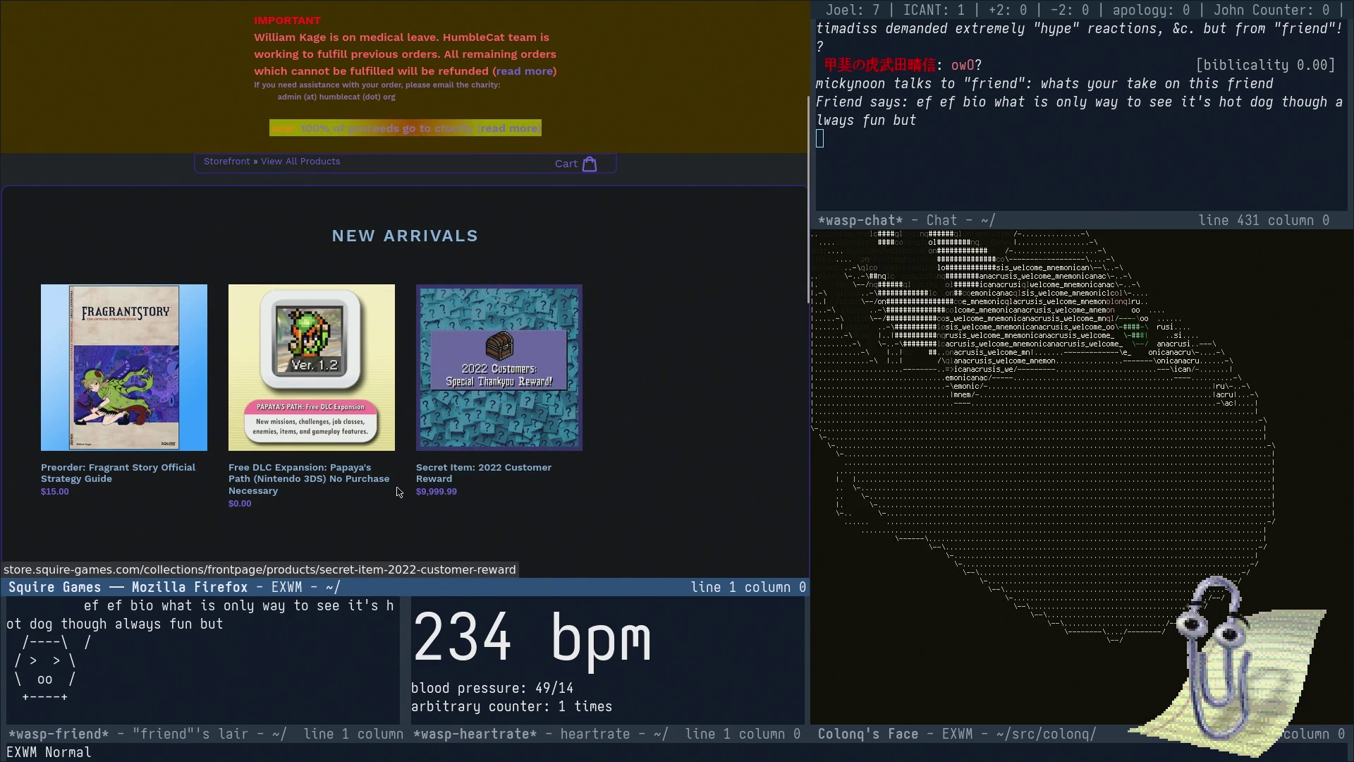
pyautogui.scroll(3, 794, 451)
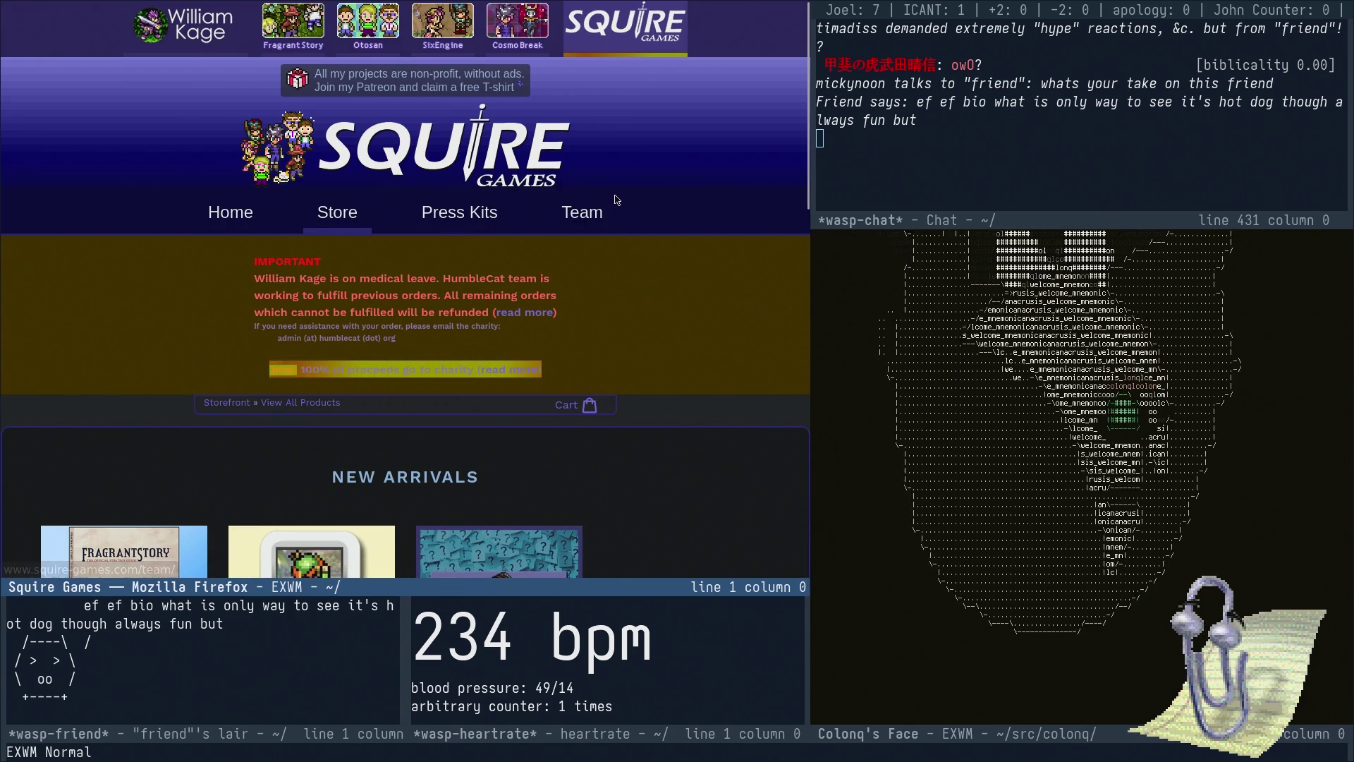
# - Open the Squire Games Team page, look through its staff and artist sections, then jump back to the top
pyautogui.click(582, 214)
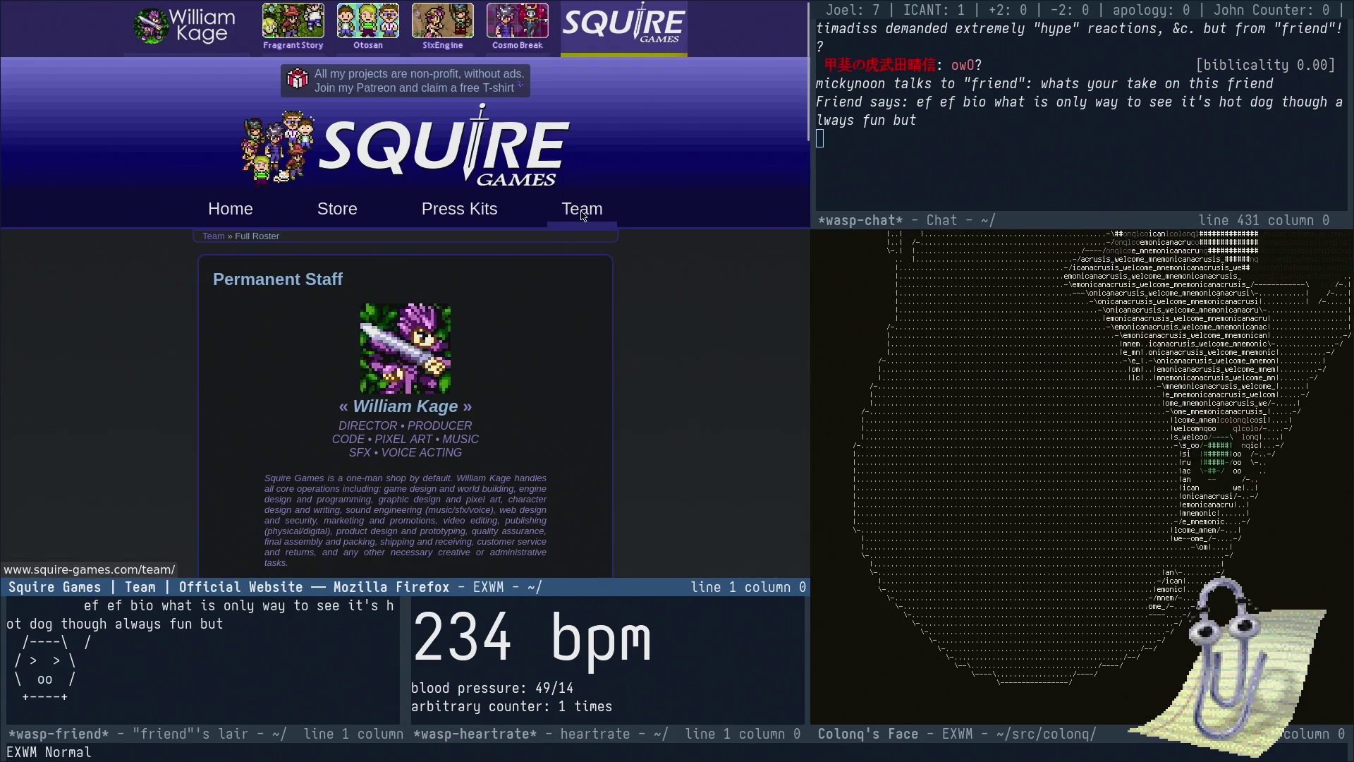
pyautogui.scroll(-5, 600, 240)
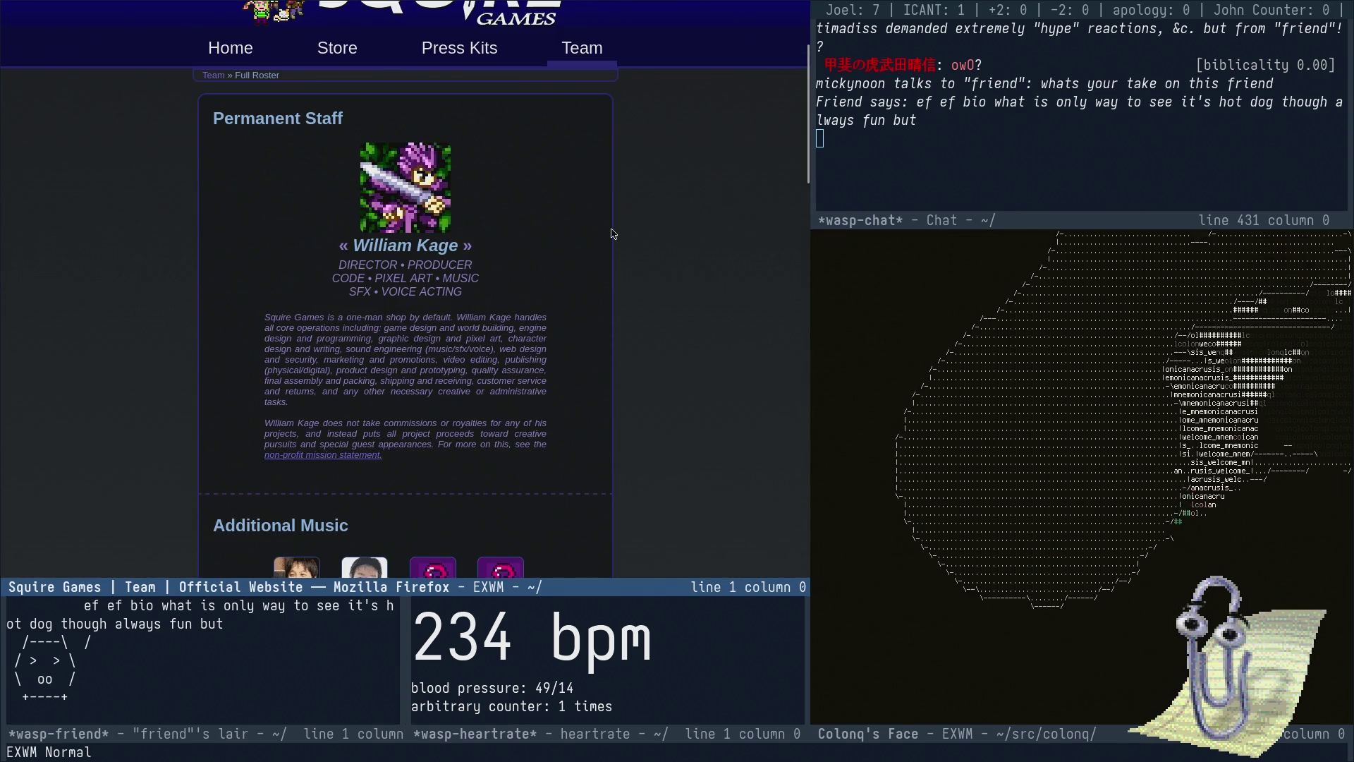
pyautogui.scroll(-3, 602, 246)
pyautogui.scroll(4, 589, 251)
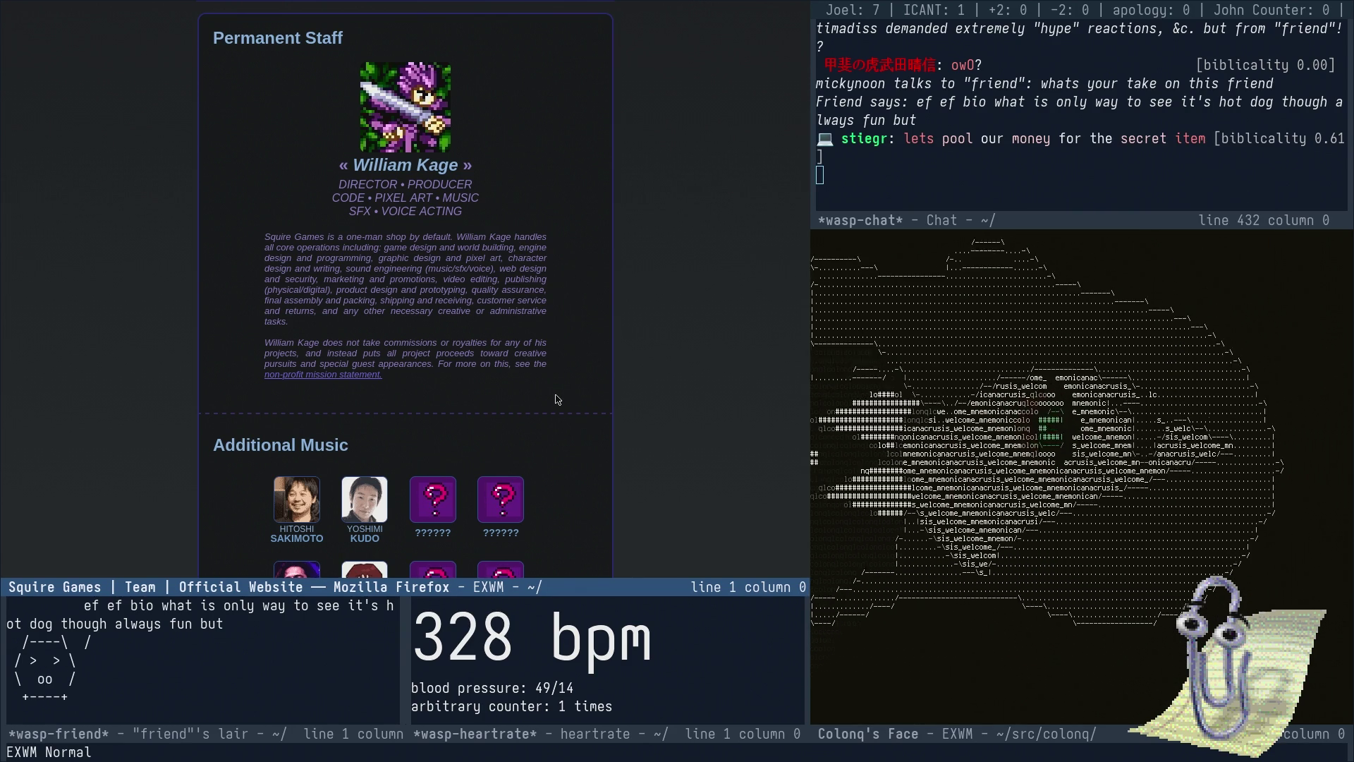
pyautogui.scroll(-10, 557, 399)
pyautogui.scroll(-4, 564, 388)
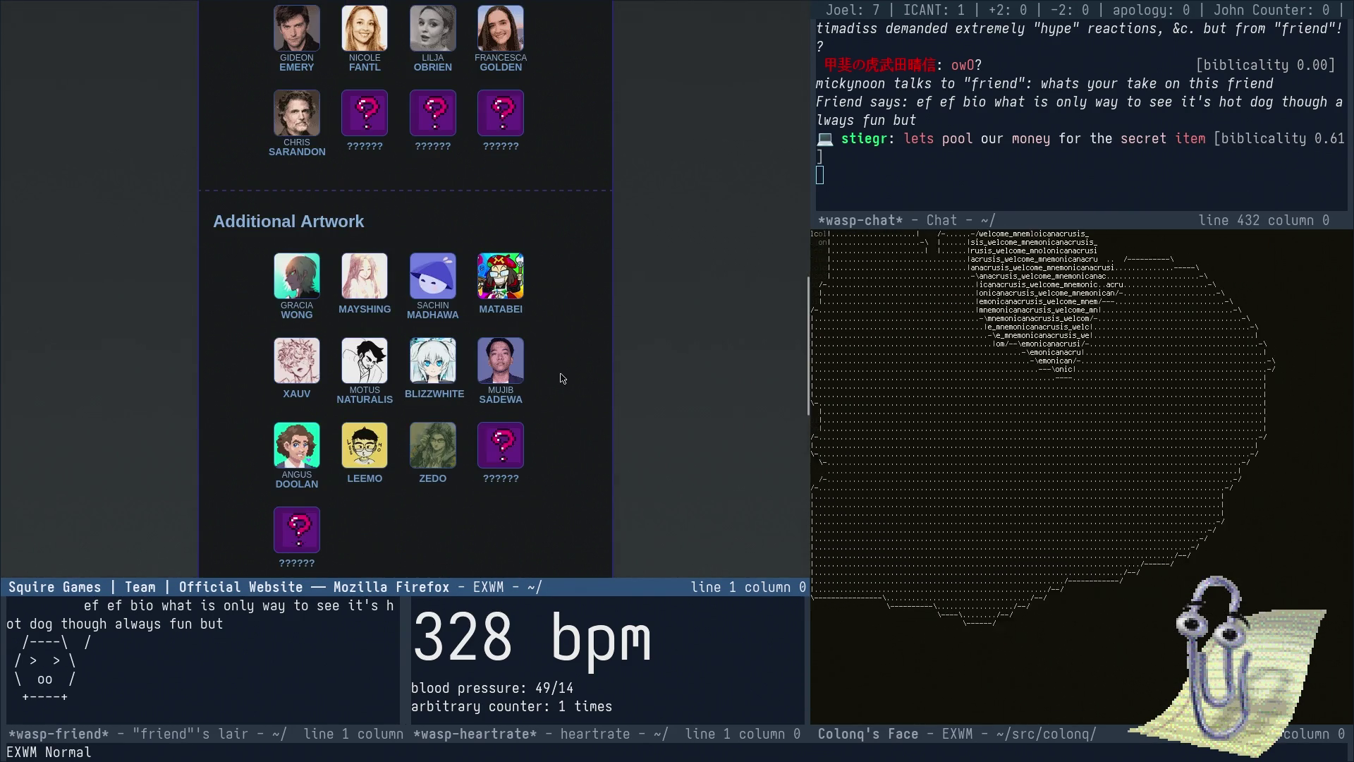
pyautogui.press('Home')
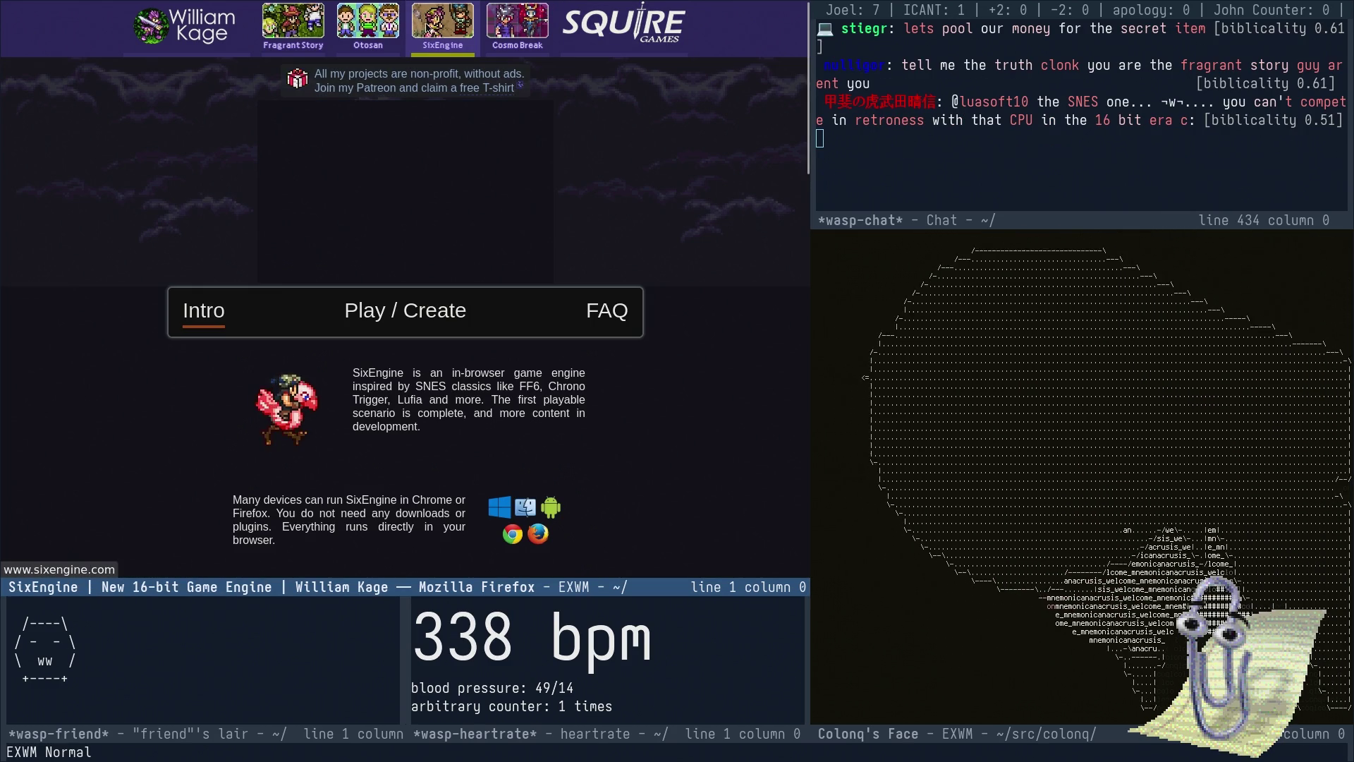
pyautogui.scroll(-3, 415, 44)
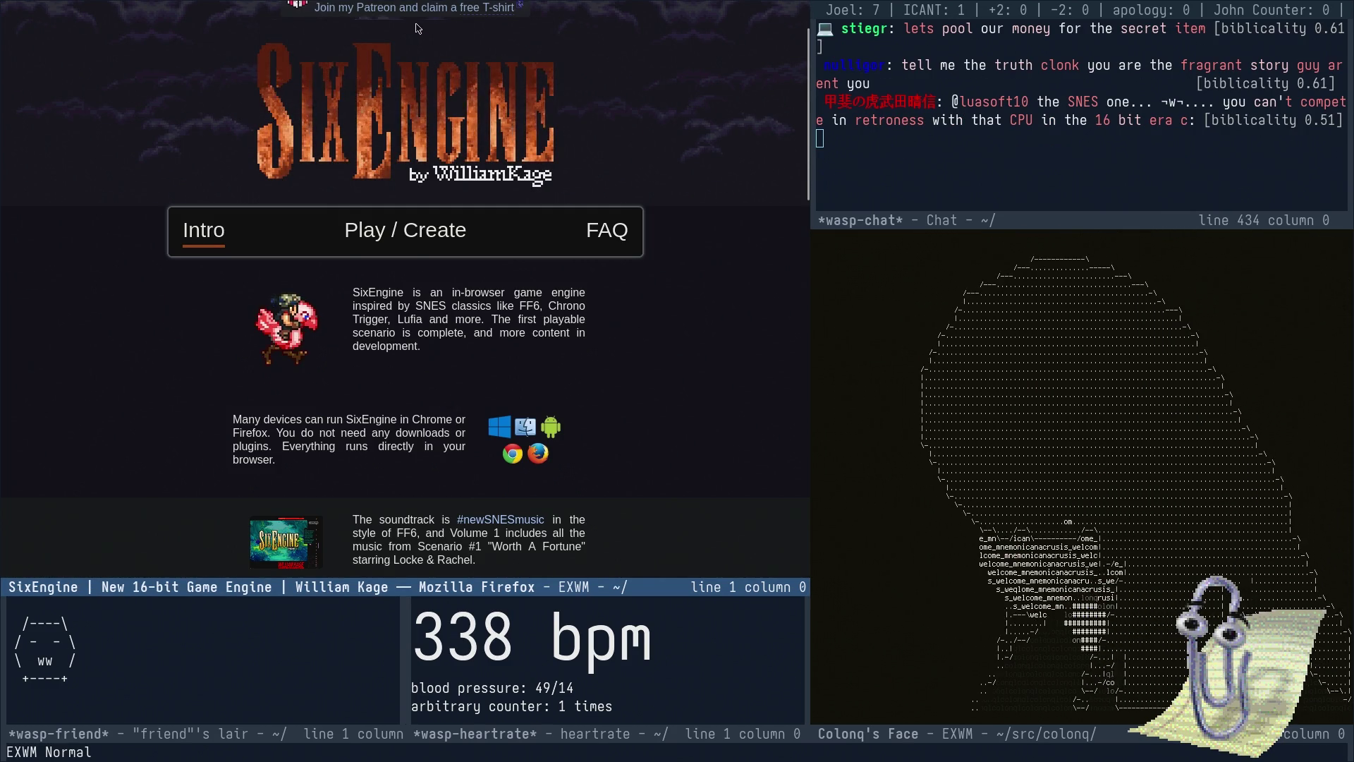
pyautogui.scroll(-2, 417, 31)
pyautogui.scroll(-5, 375, 190)
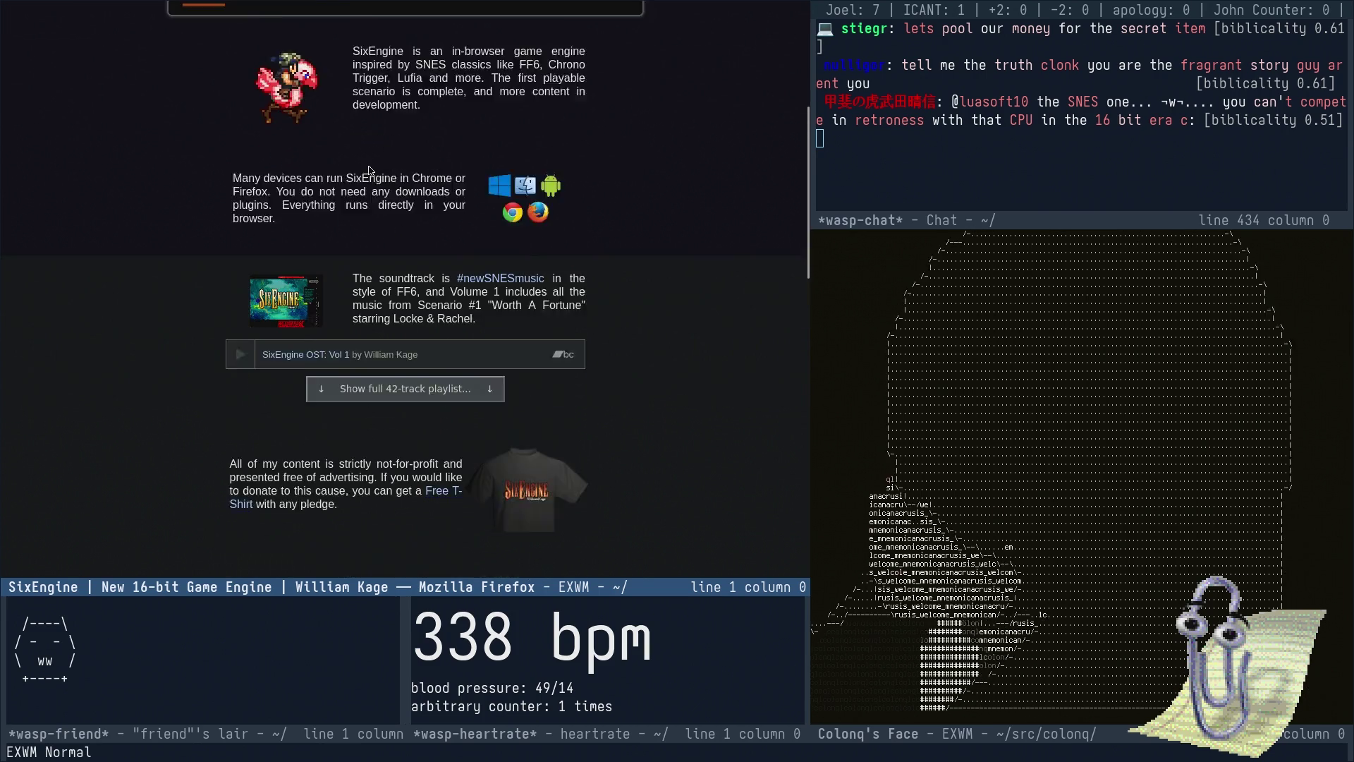
pyautogui.scroll(-4, 370, 165)
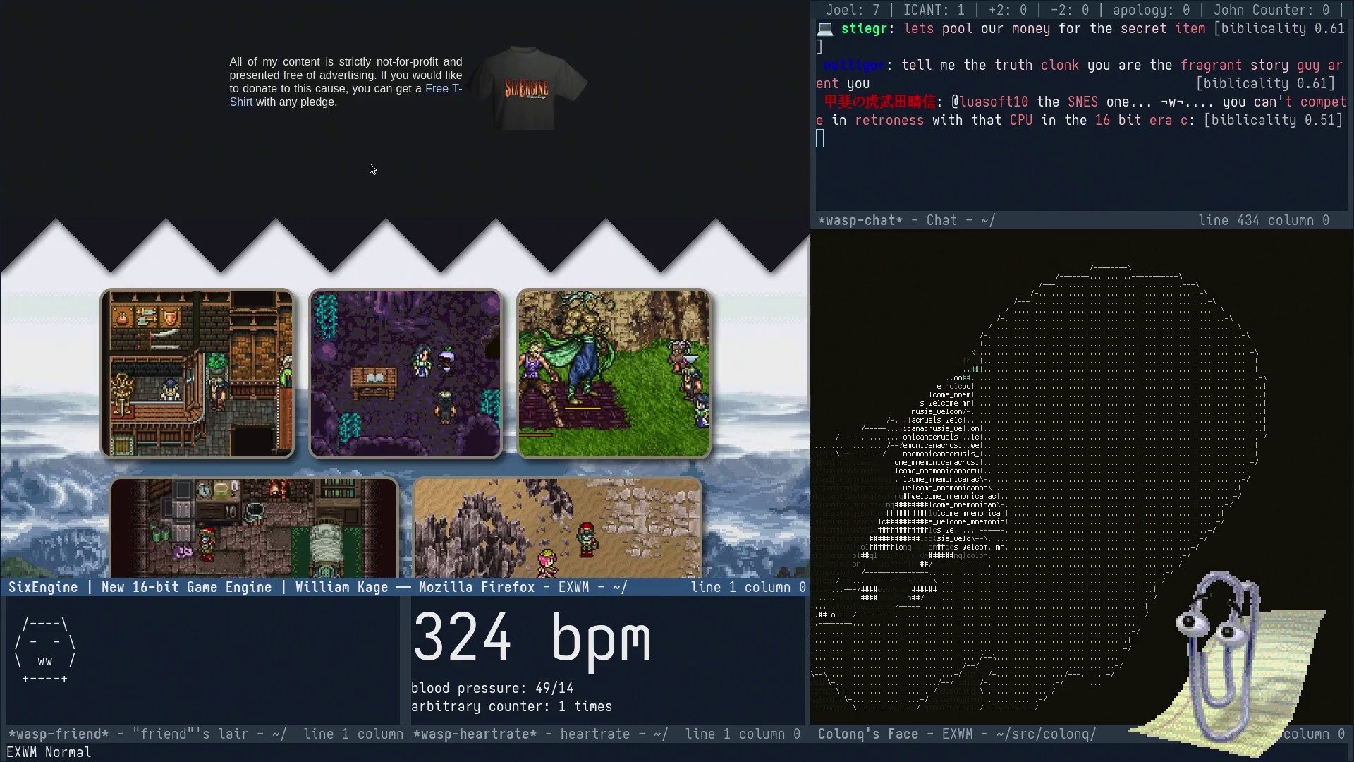
pyautogui.scroll(-3, 374, 163)
pyautogui.scroll(3, 374, 164)
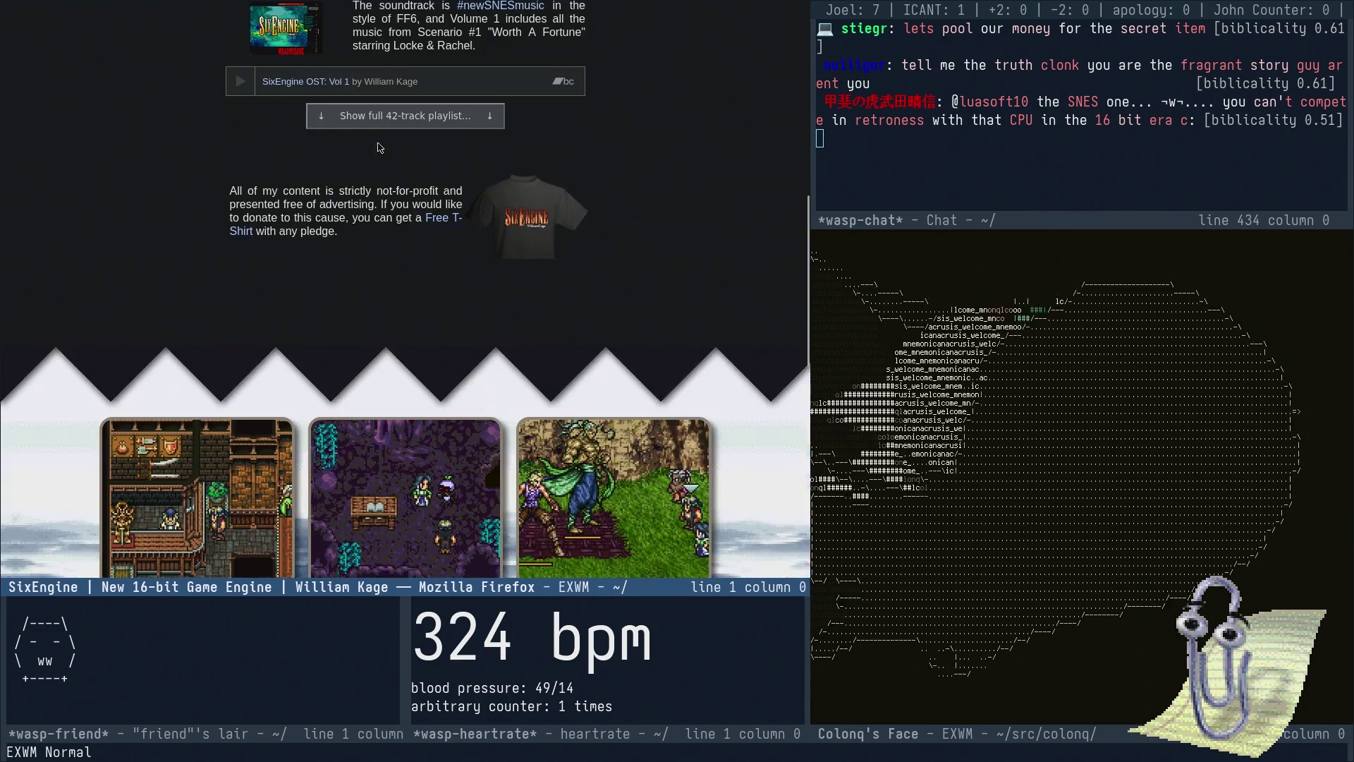
pyautogui.scroll(4, 385, 129)
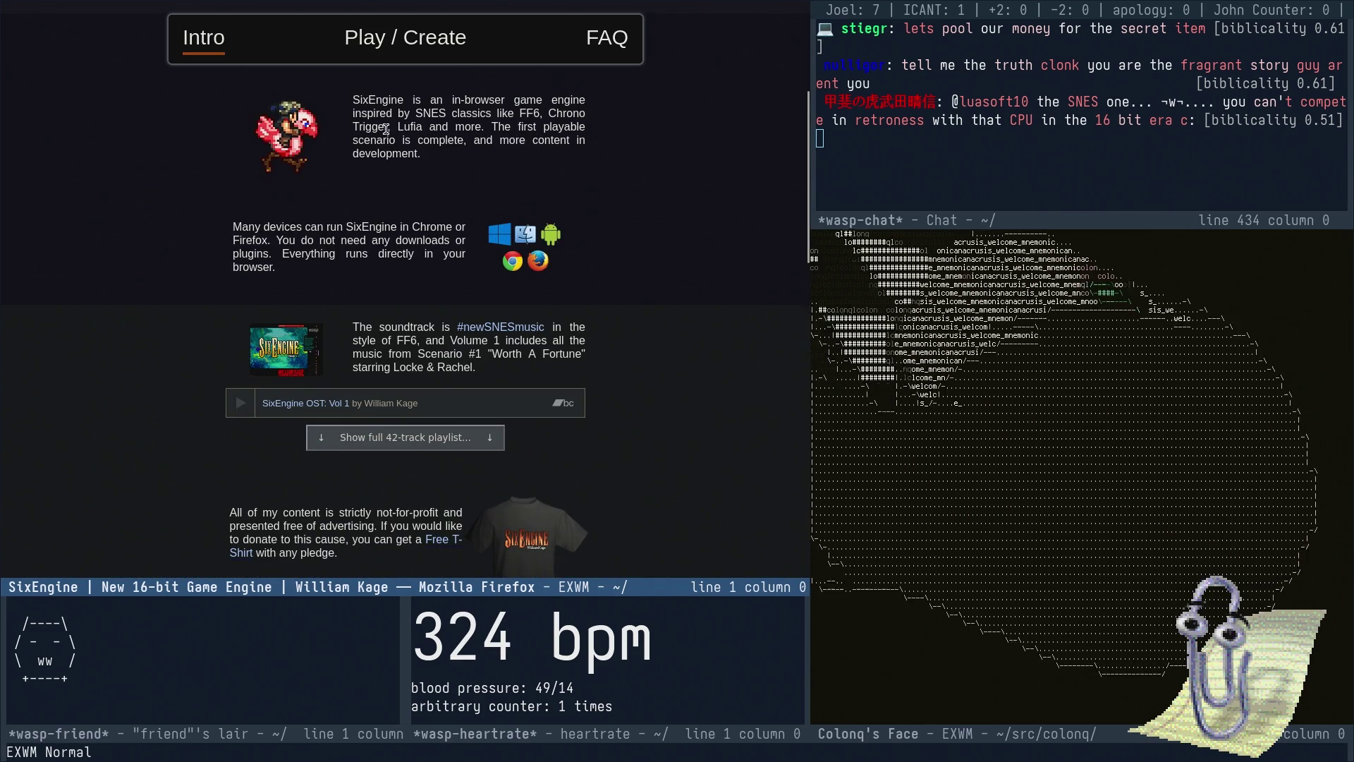
pyautogui.scroll(5, 391, 136)
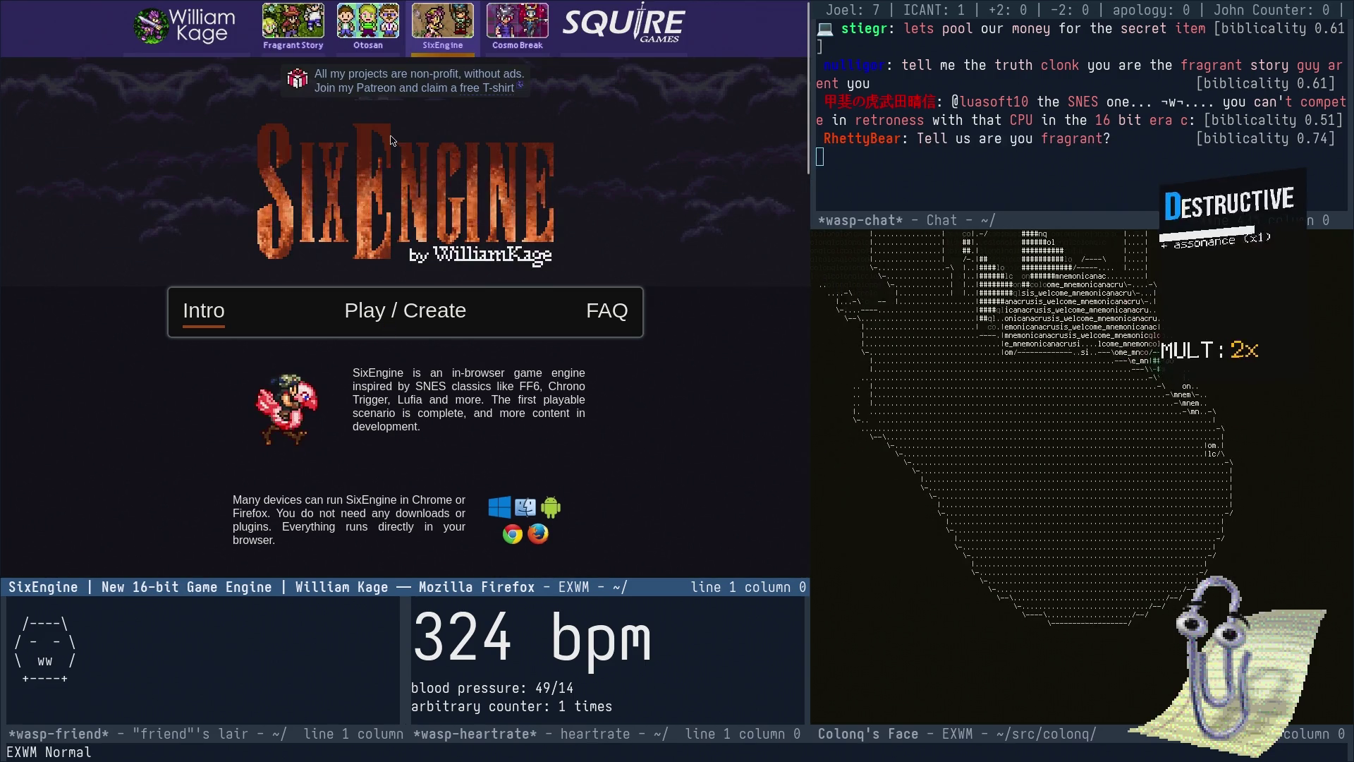
pyautogui.scroll(2, 431, 173)
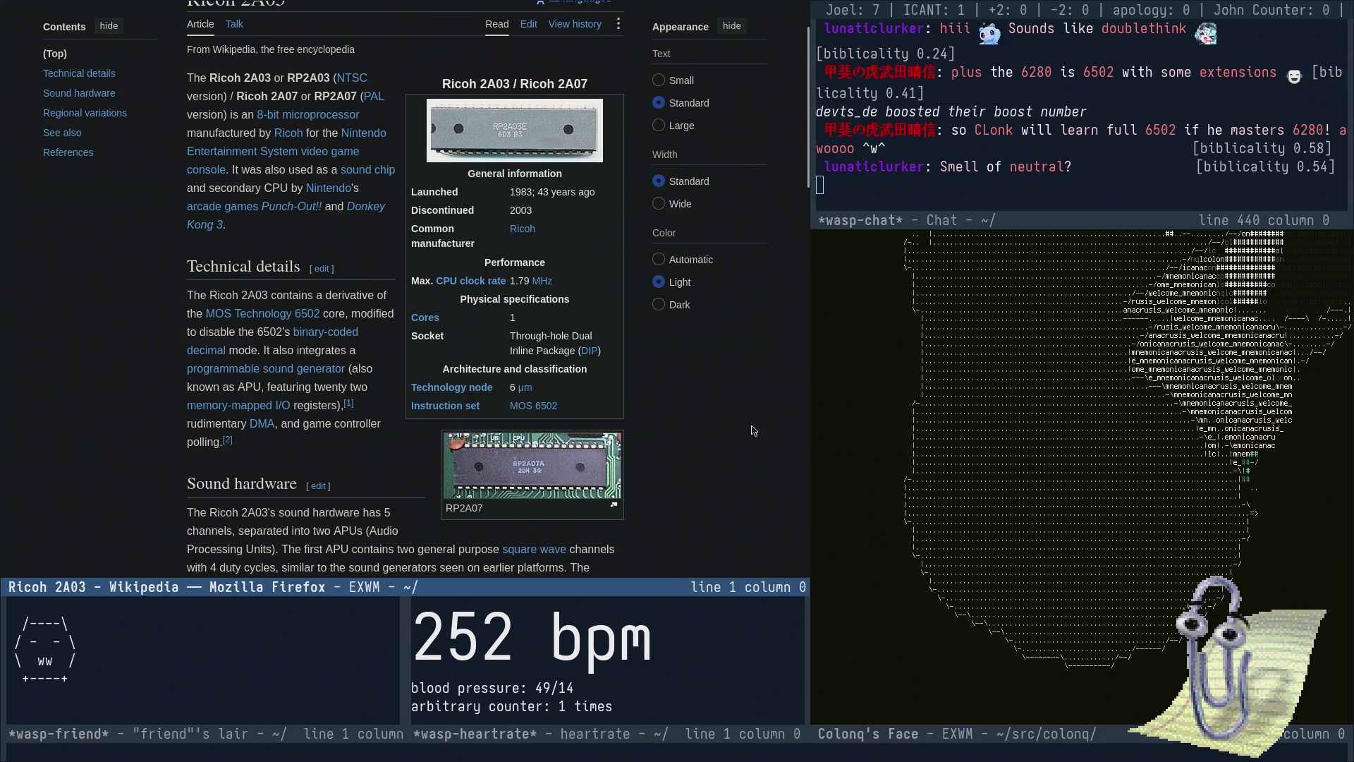
# - Bring up the Emacs buffer and file switcher to look for the docket notes
pyautogui.press('super+space')
# - Open docket.org, move down to the Fragrant Story line and tick its checkbox with C-c C-c
pyautogui.write('doc')
pyautogui.press('Return')
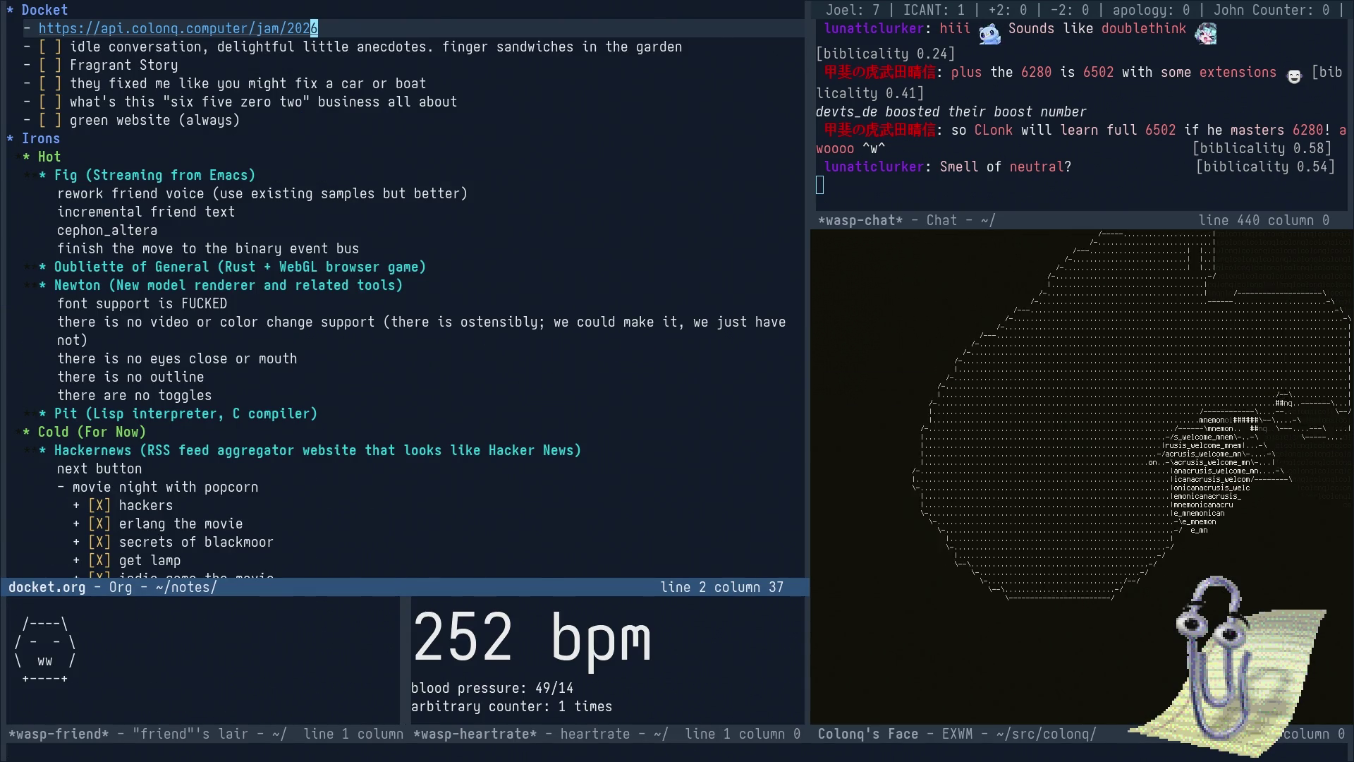
pyautogui.press('Down')
pyautogui.press('Down')
pyautogui.hotkey('ctrl', 'c')
pyautogui.hotkey('ctrl', 'c')
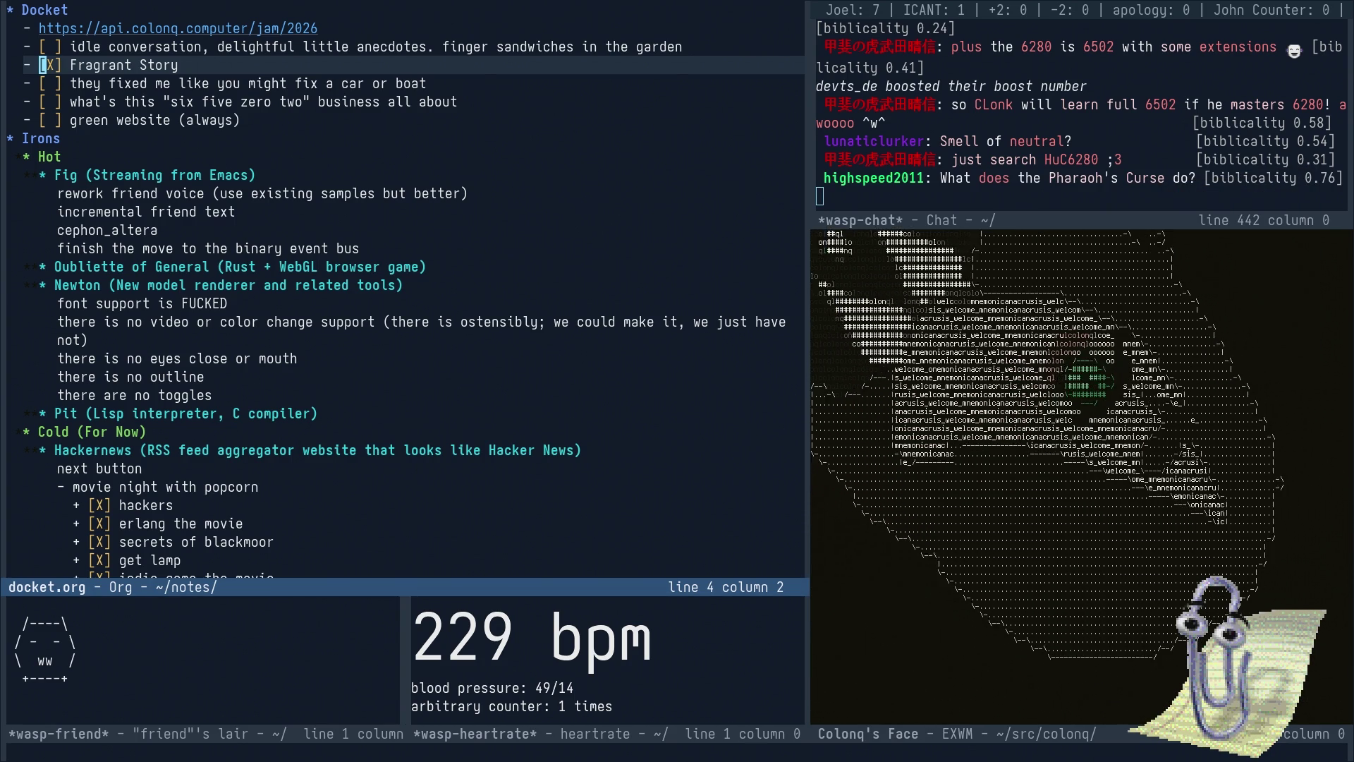
# - Place the cursor after 'garden' in the docket, then in the Newton video note
pyautogui.click(640, 46)
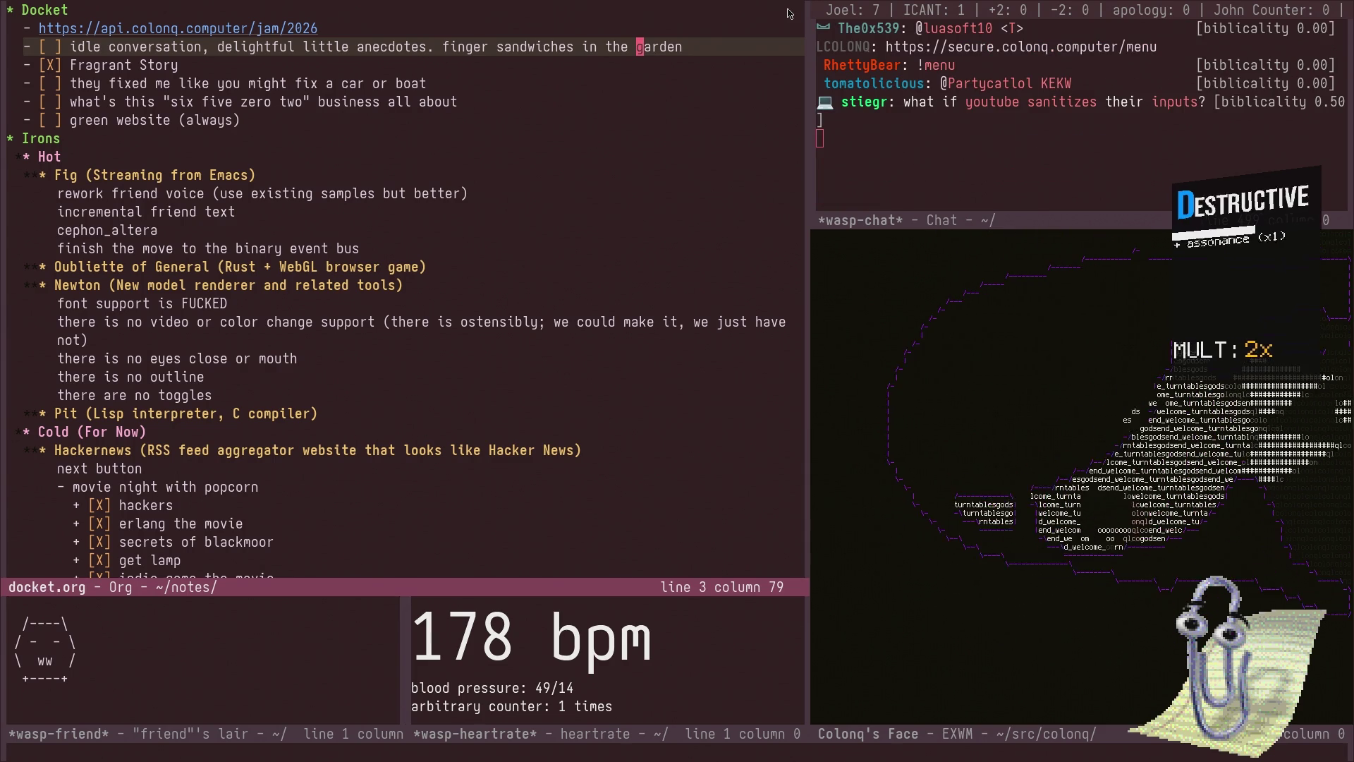
pyautogui.click(571, 313)
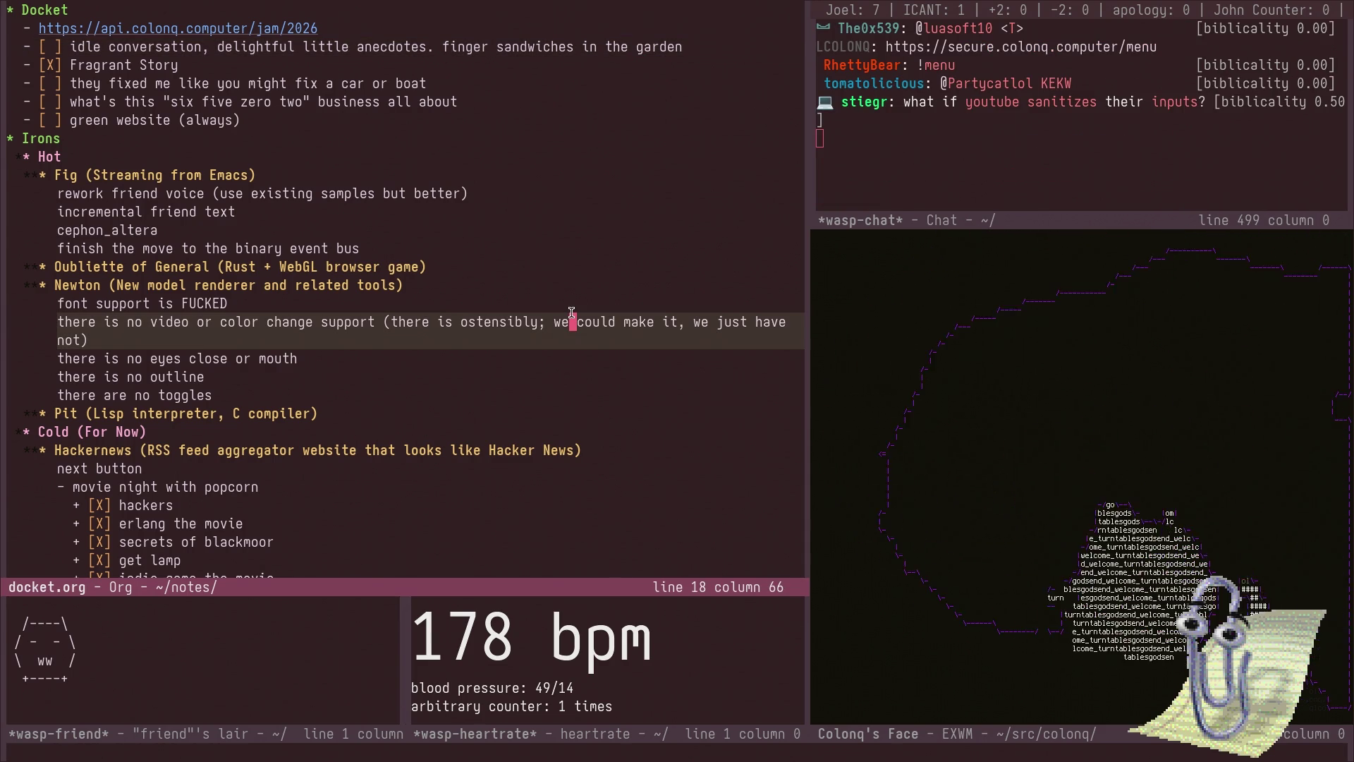
# - Move among the docket items, switch the left pane to Eshell, then return to docket.org
pyautogui.press('k')
pyautogui.press('k')
pyautogui.press('k')
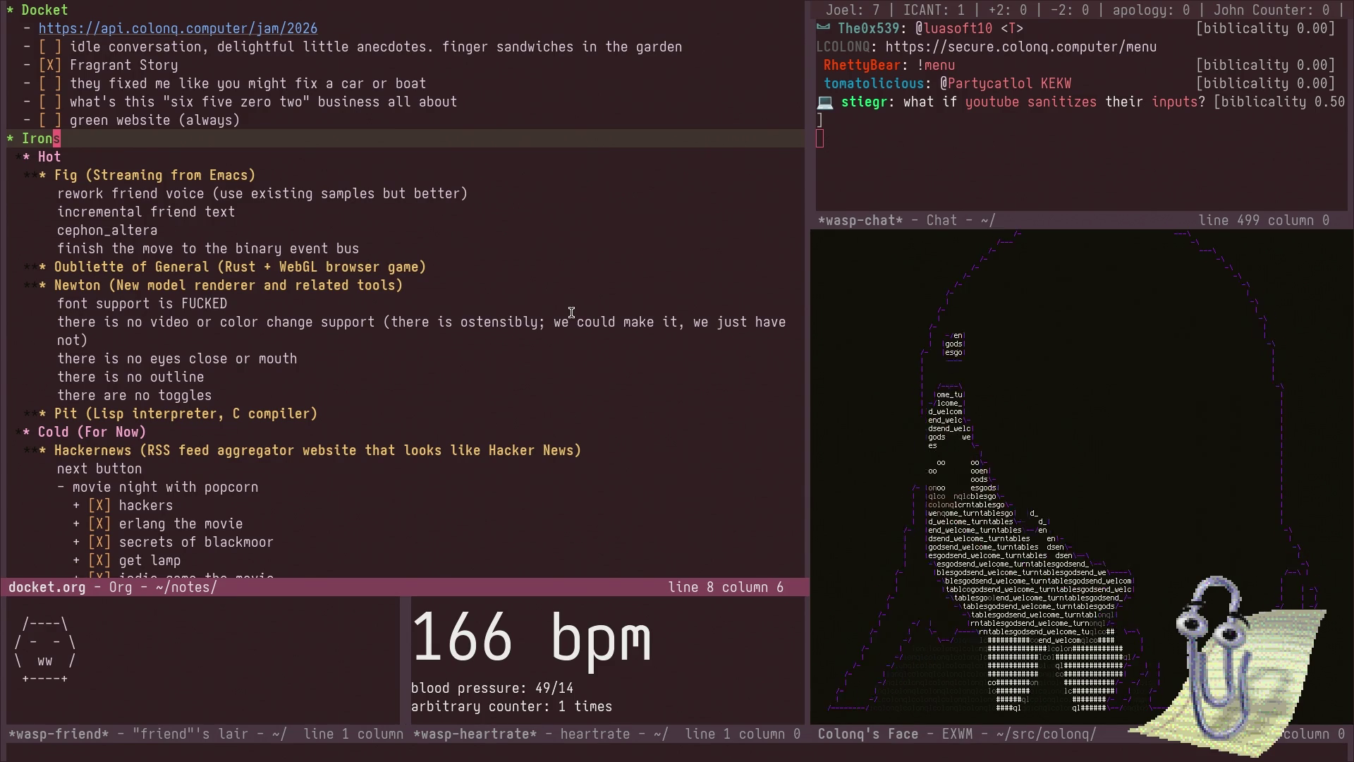
pyautogui.press('j')
pyautogui.press('k')
pyautogui.press('k')
pyautogui.hotkey('ctrl', 'x')
pyautogui.press('b')
pyautogui.press('Return')
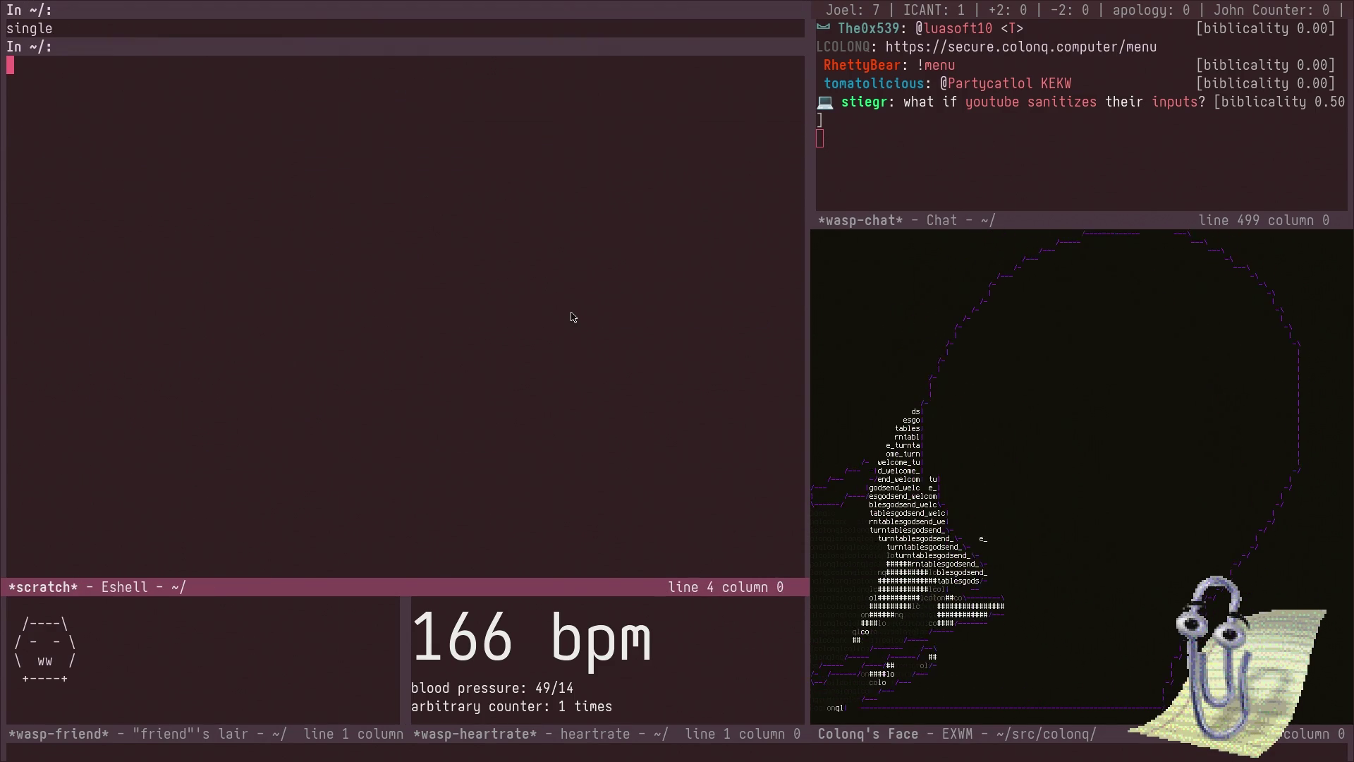
pyautogui.hotkey('ctrl', 'x')
pyautogui.write('bdock')
pyautogui.press('Return')
# - Create a new cschools.org notes file with C-x C-f
pyautogui.hotkey('ctrl', 'x')
pyautogui.hotkey('ctrl', 'f')
pyautogui.write('c.')
pyautogui.press('BackSpace')
pyautogui.write('shc')
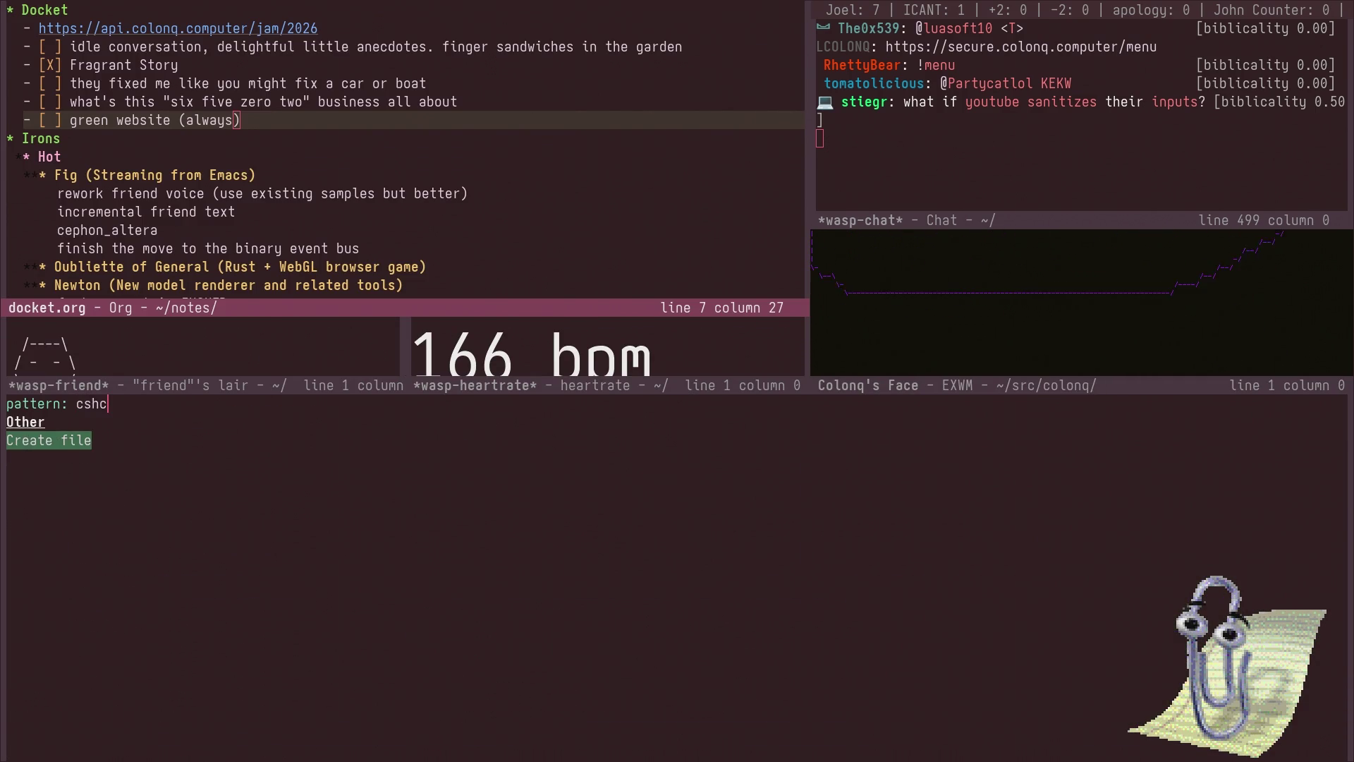
pyautogui.press('Return')
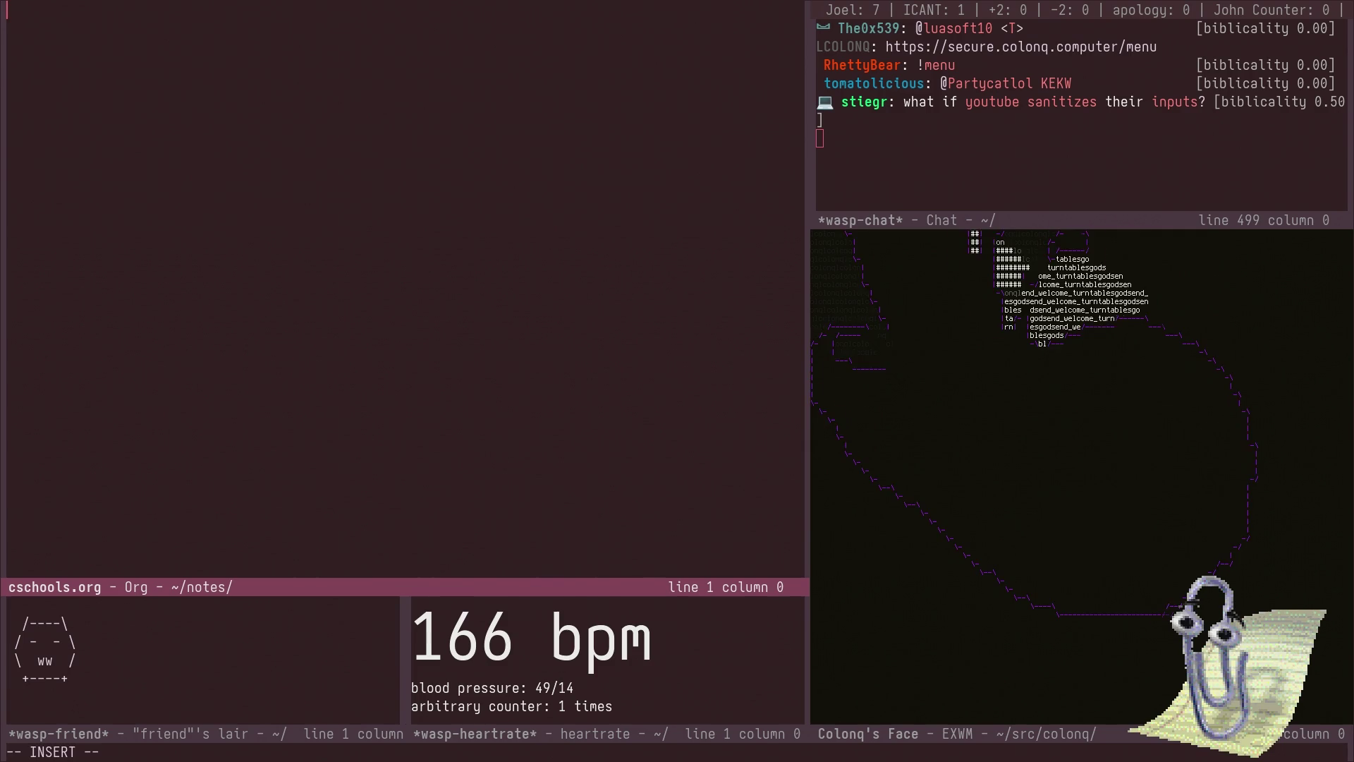
pyautogui.write('* windows')
# - Add the entry ReticulateSplinesRWExt() under the windows heading and open a new line below it
pyautogui.press('Escape')
pyautogui.press('space')
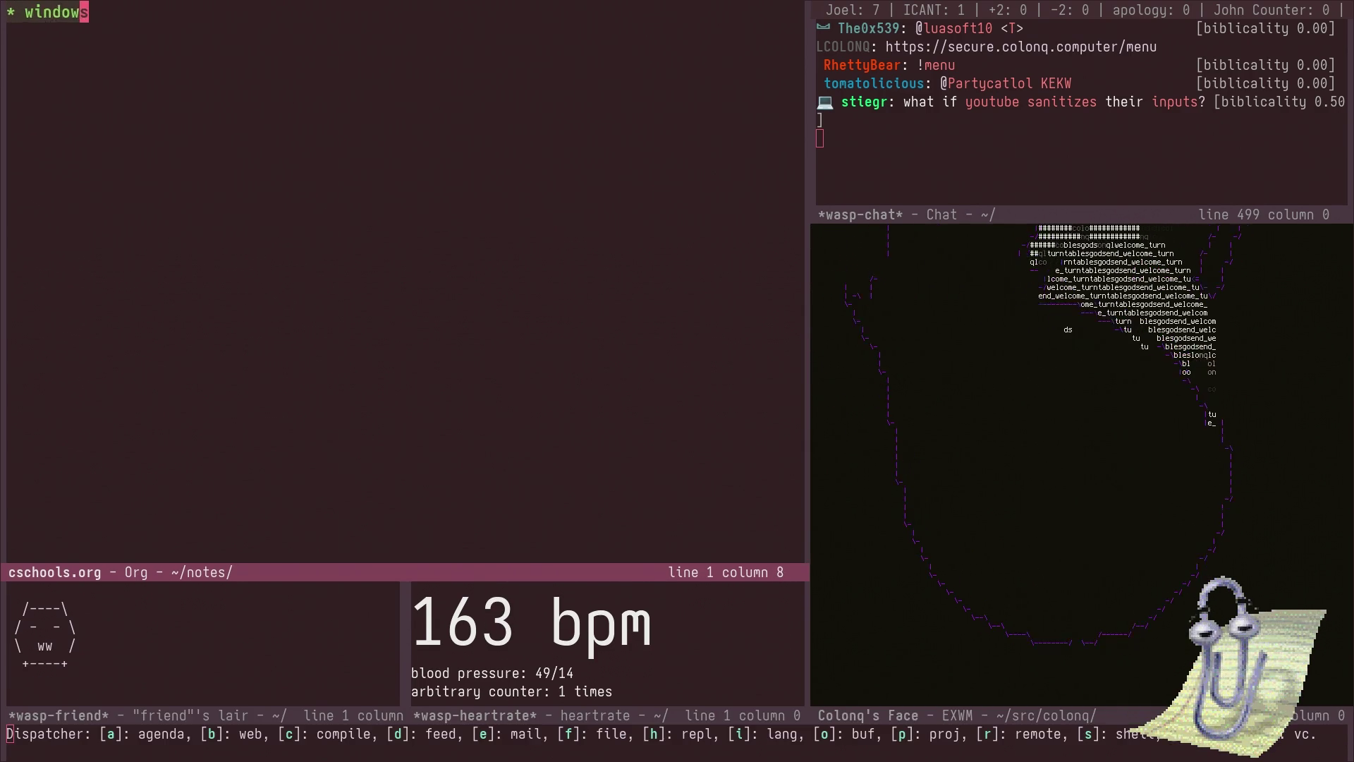
pyautogui.press('Escape')
pyautogui.press('o')
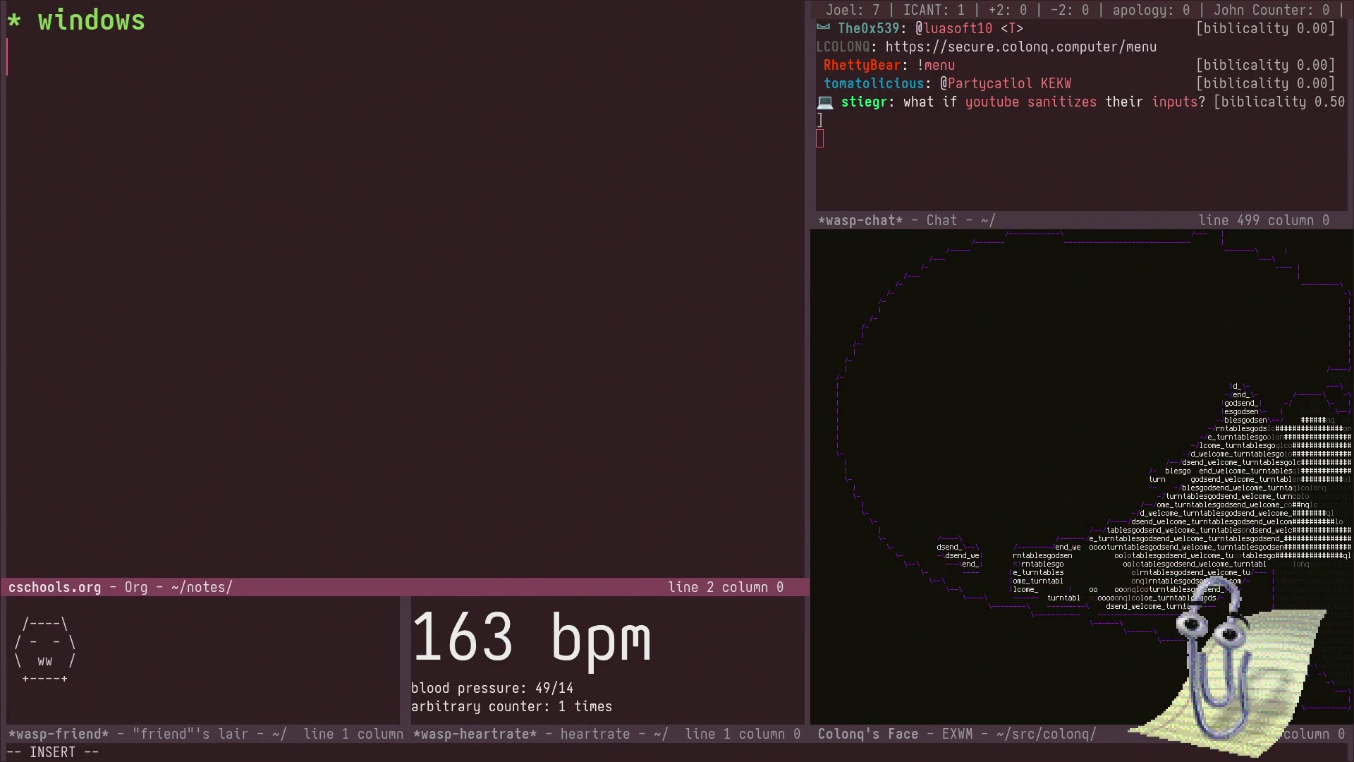
pyautogui.write('Enhance')
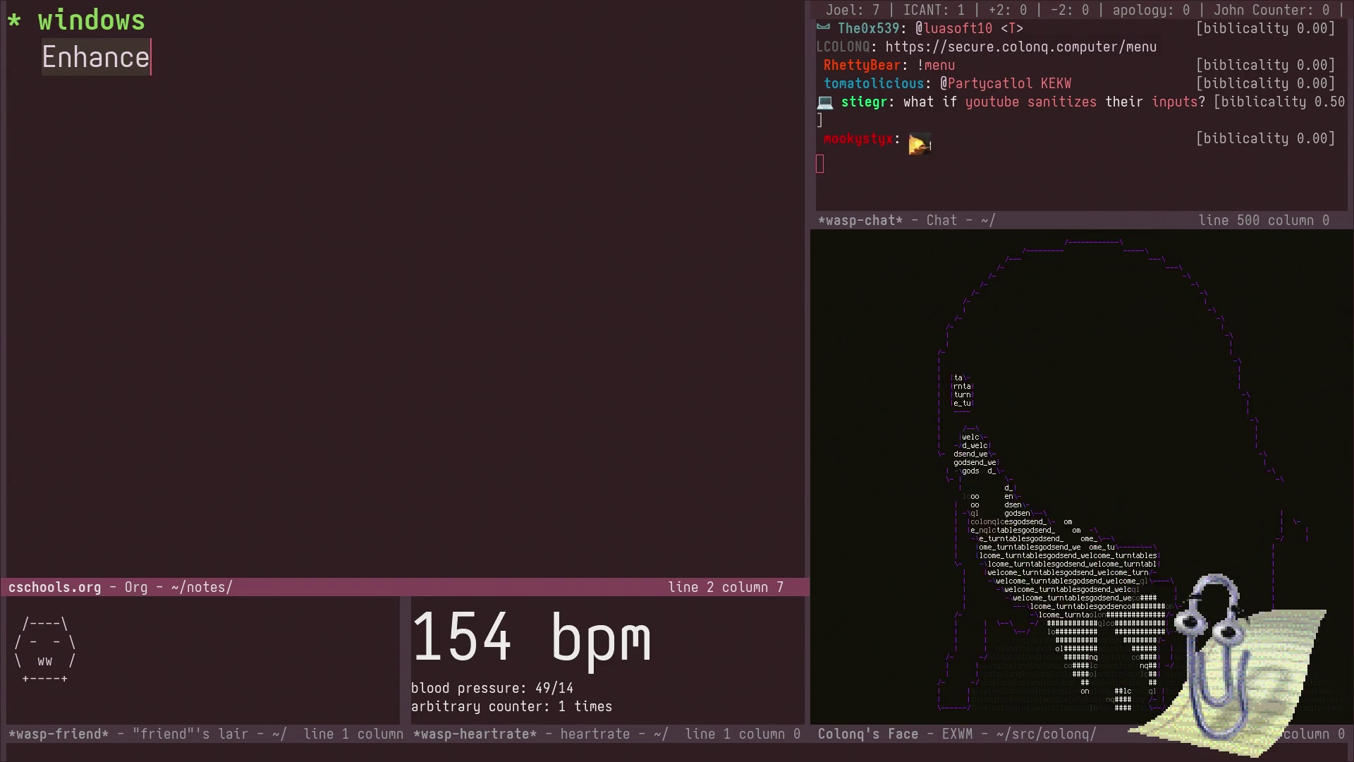
pyautogui.write('S')
pyautogui.press('BackSpace')
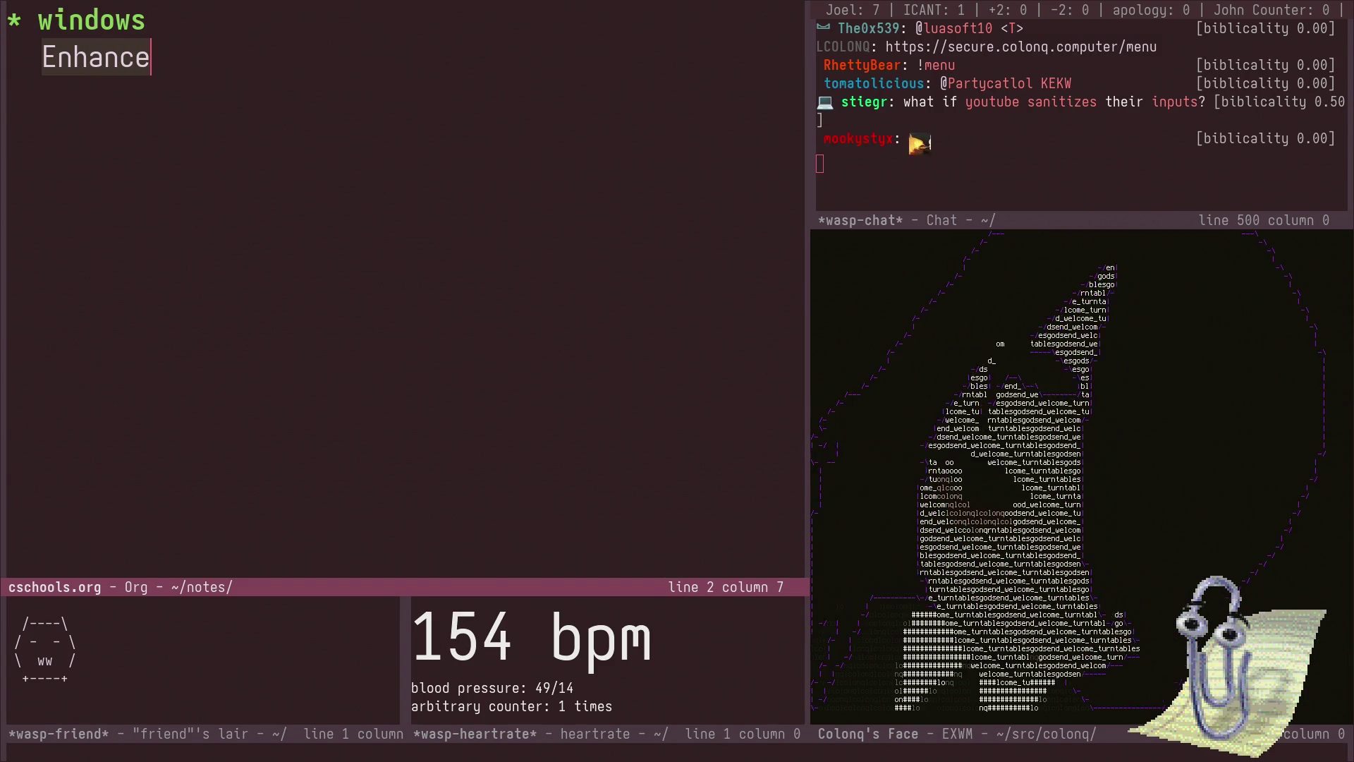
pyautogui.press('BackSpace')
pyautogui.press('BackSpace')
pyautogui.press('BackSpace')
pyautogui.press('BackSpace')
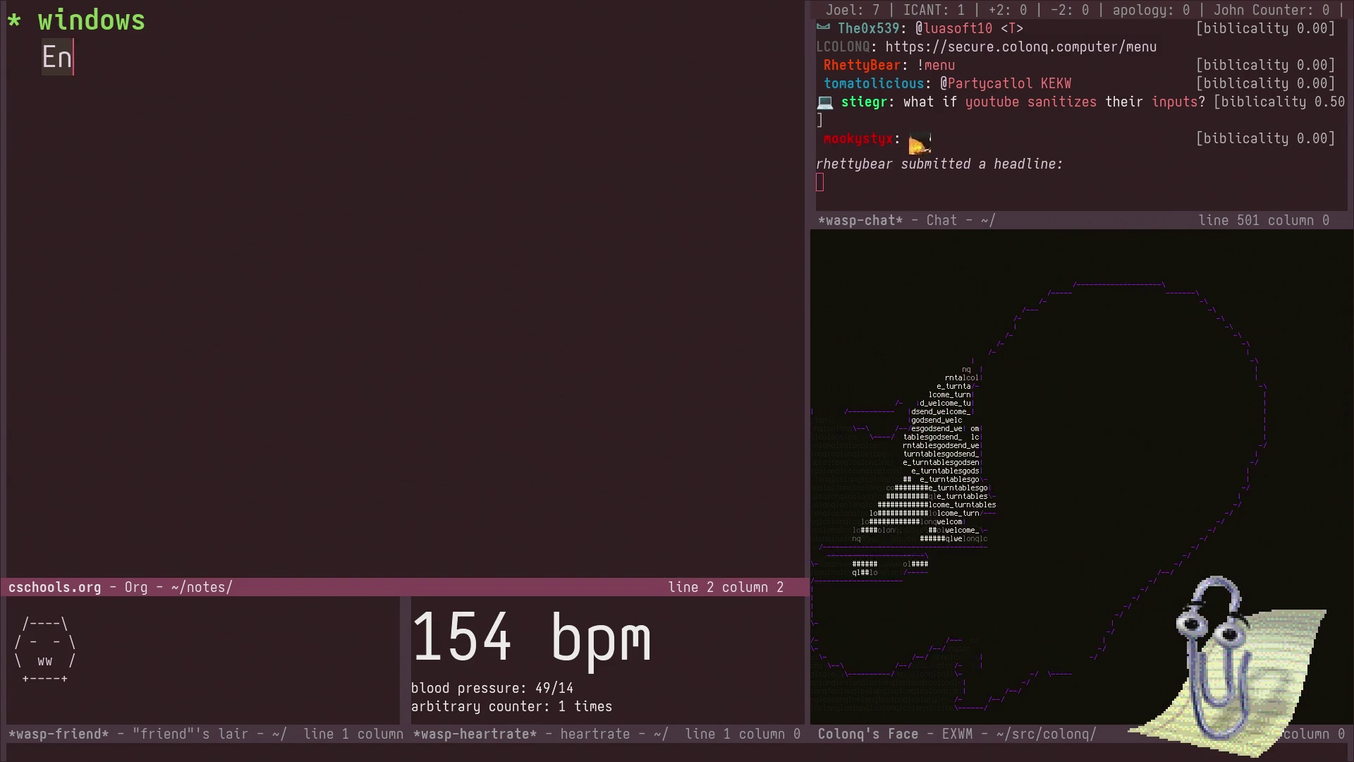
pyautogui.write('R')
pyautogui.write('ri')
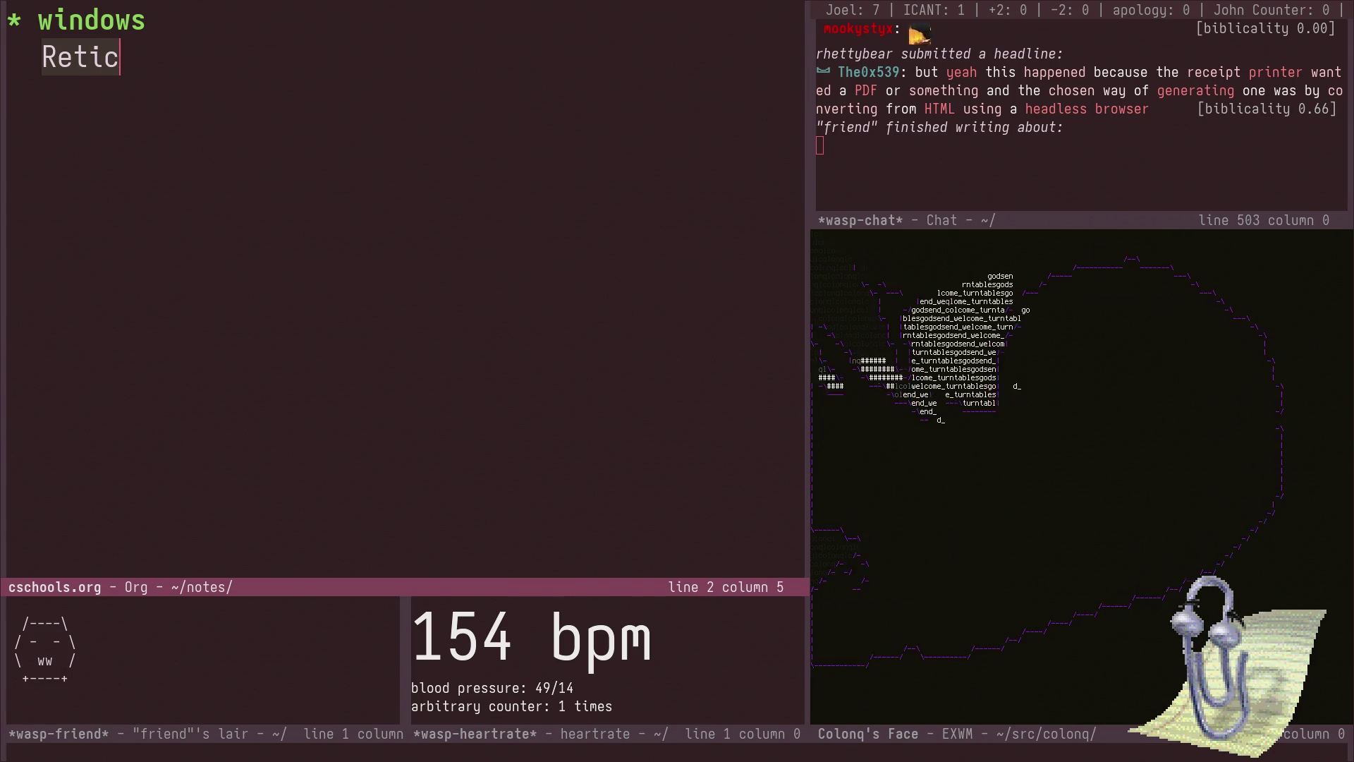
pyautogui.write('ateSplines')
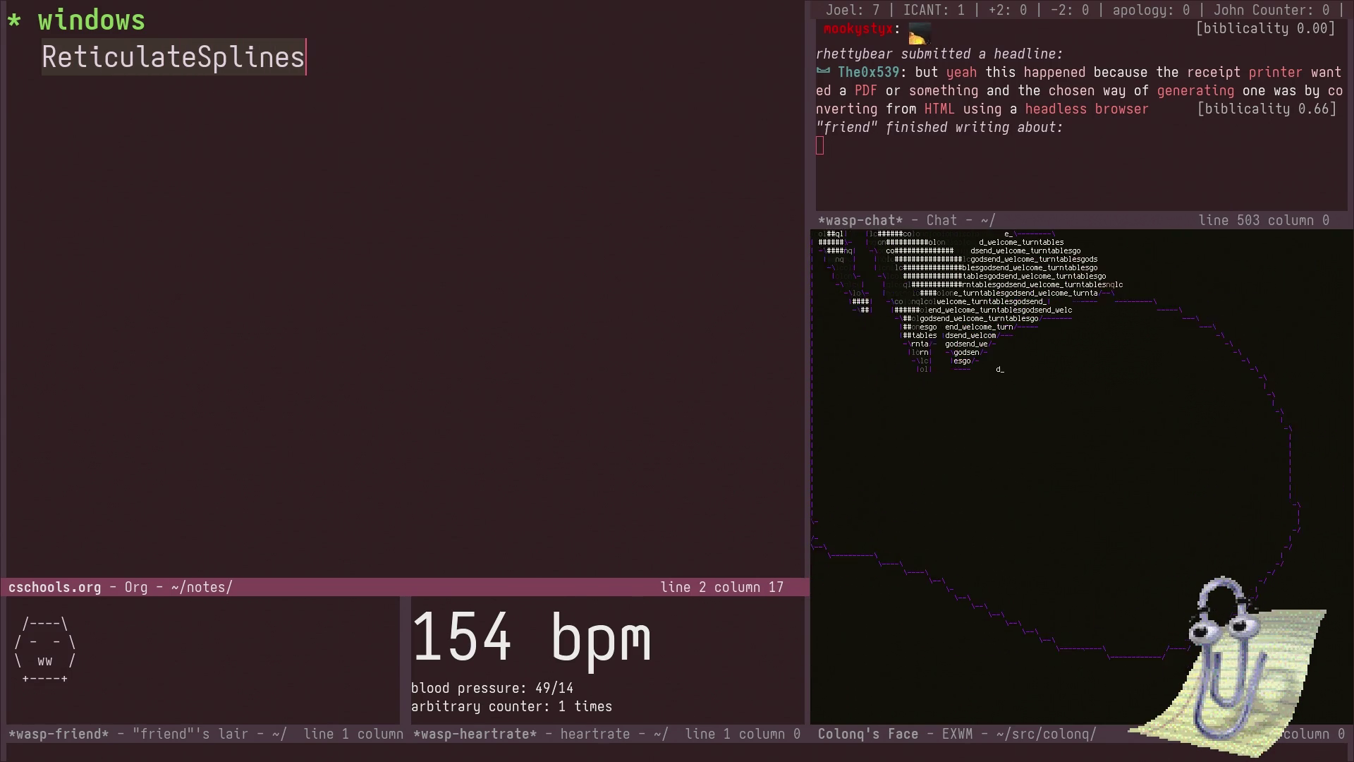
pyautogui.write('RWExt')
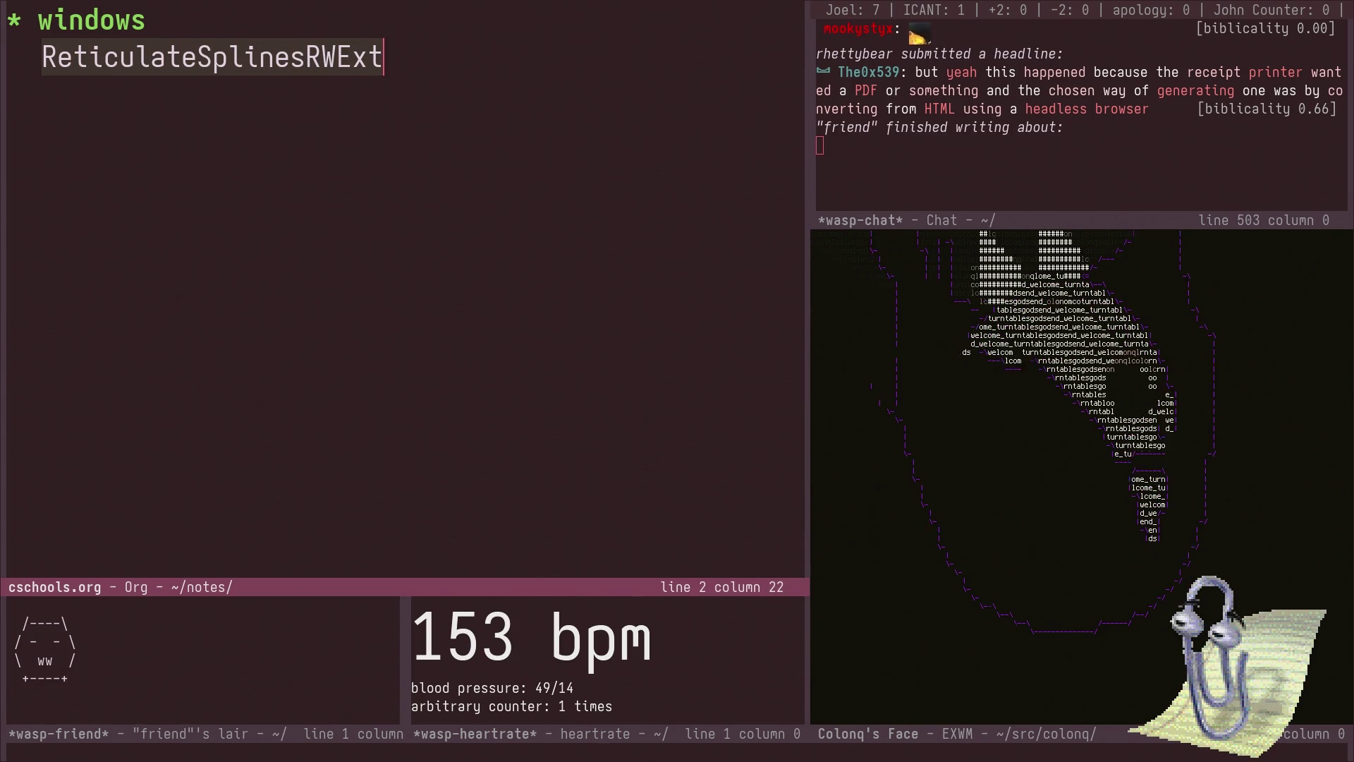
pyautogui.write(')')
pyautogui.press('Escape')
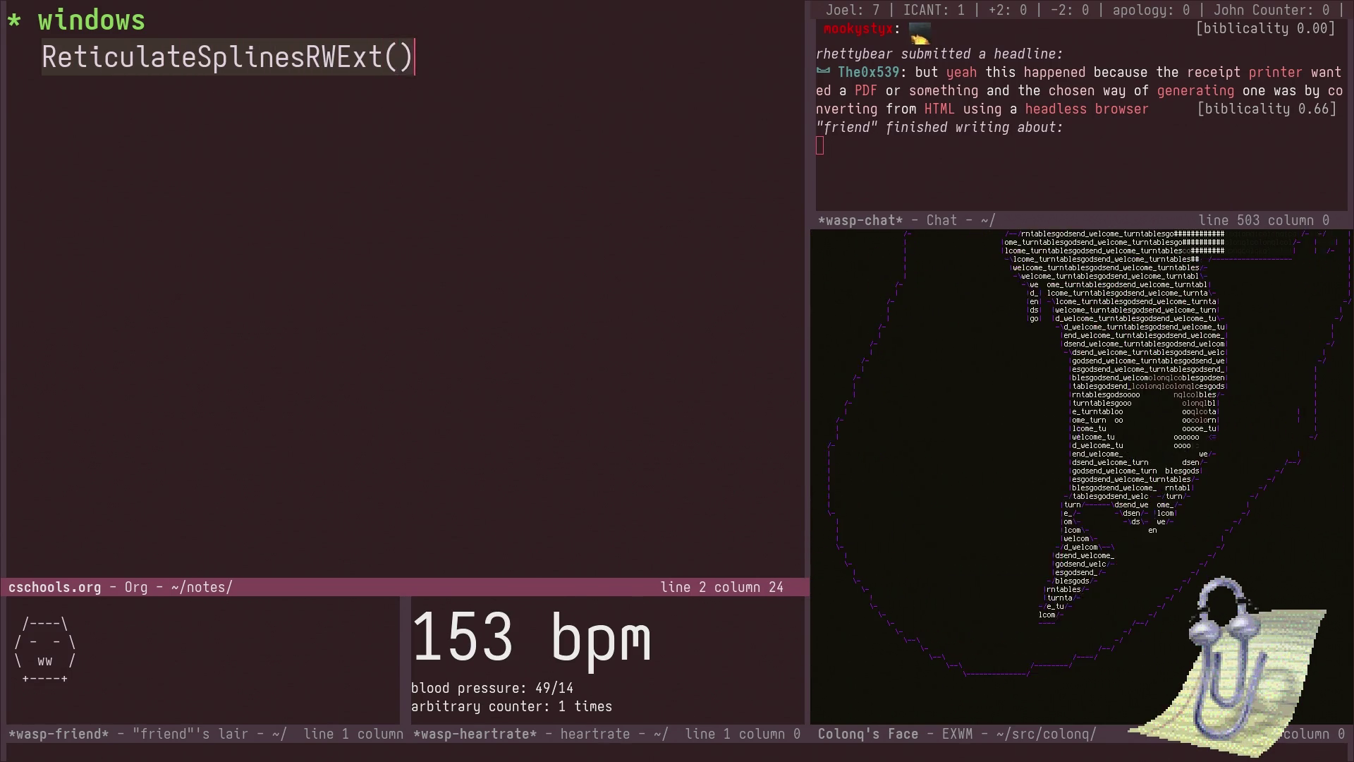
pyautogui.press('o')
pyautogui.write('* lin')
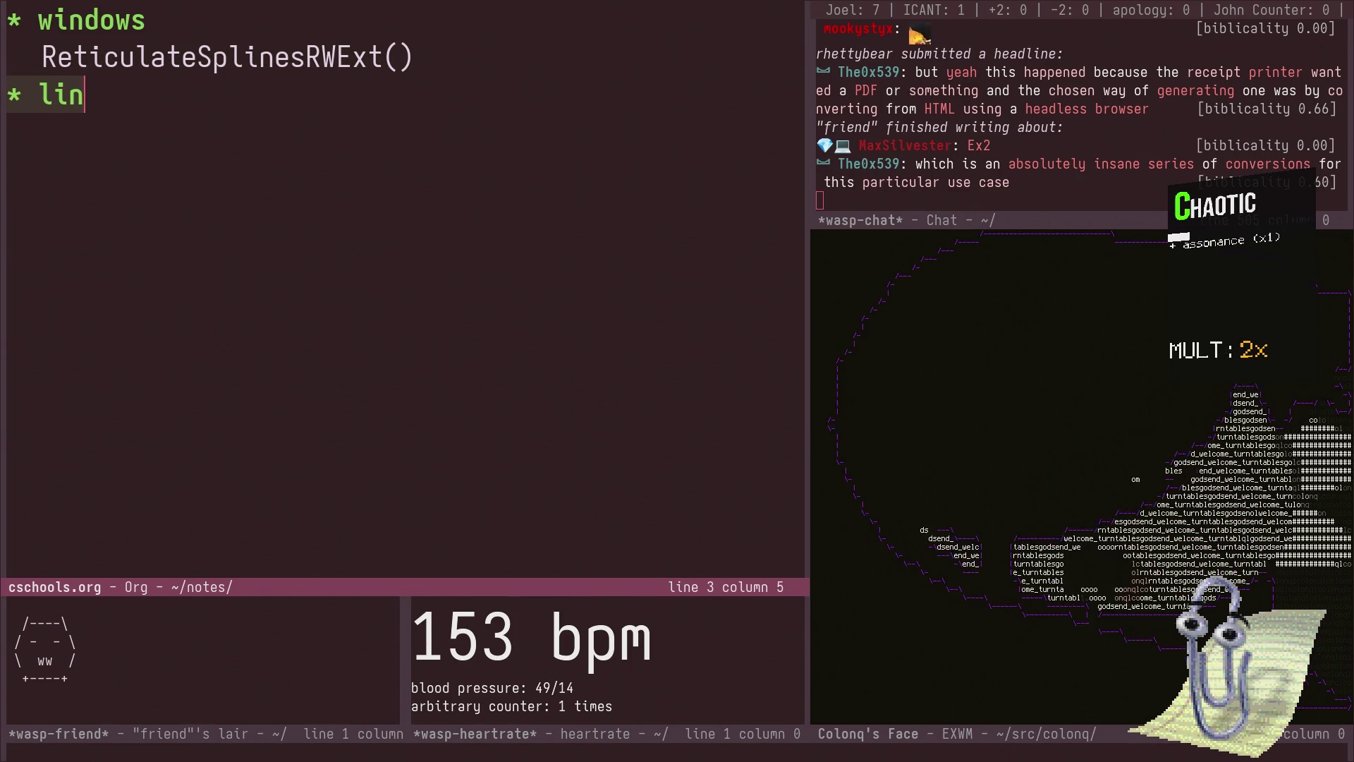
# - Finish the '* linux' heading and trim the windows entry to ReticulateSplinesRWEx()
pyautogui.write('ux')
pyautogui.press('Escape')
pyautogui.press('k')
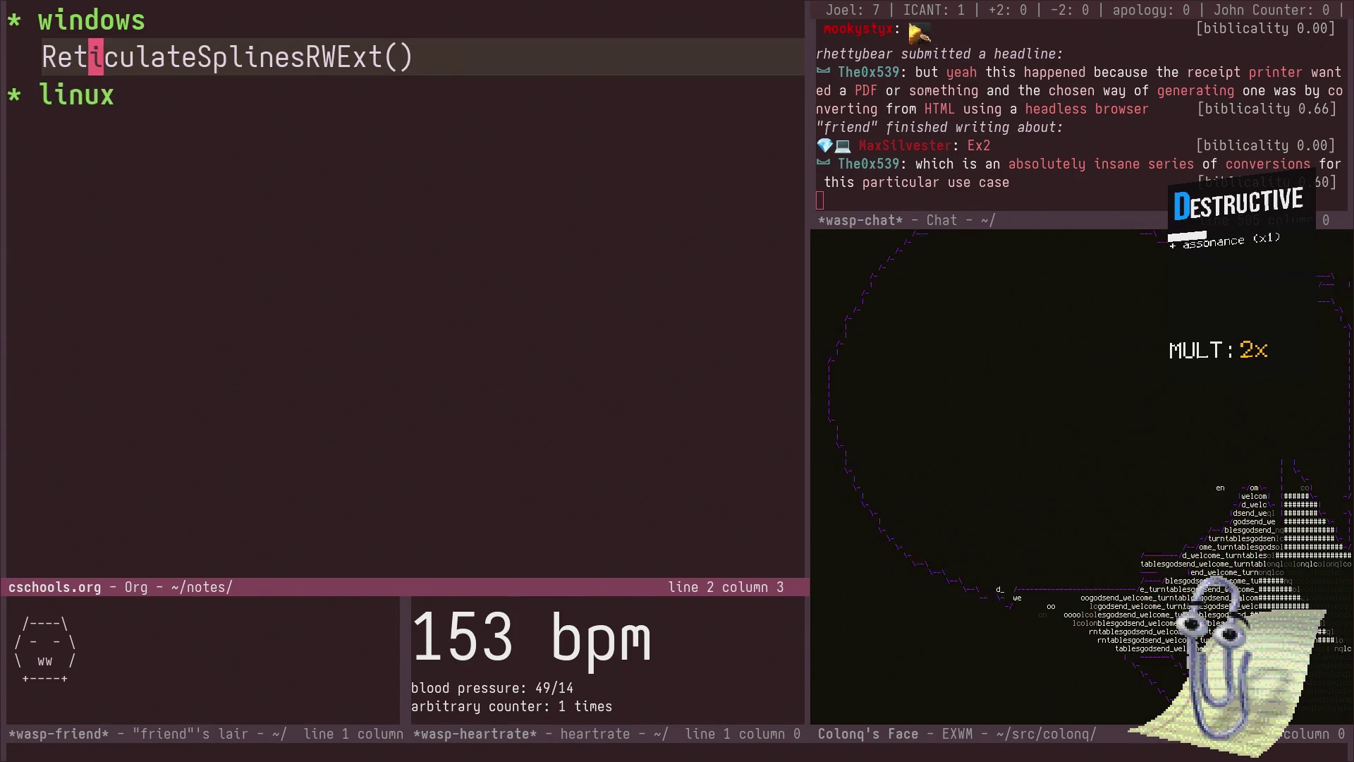
pyautogui.press('j')
pyautogui.press('k')
pyautogui.press('$')
pyautogui.press('x')
# - Add the entry rts2() under the linux heading
pyautogui.press('j')
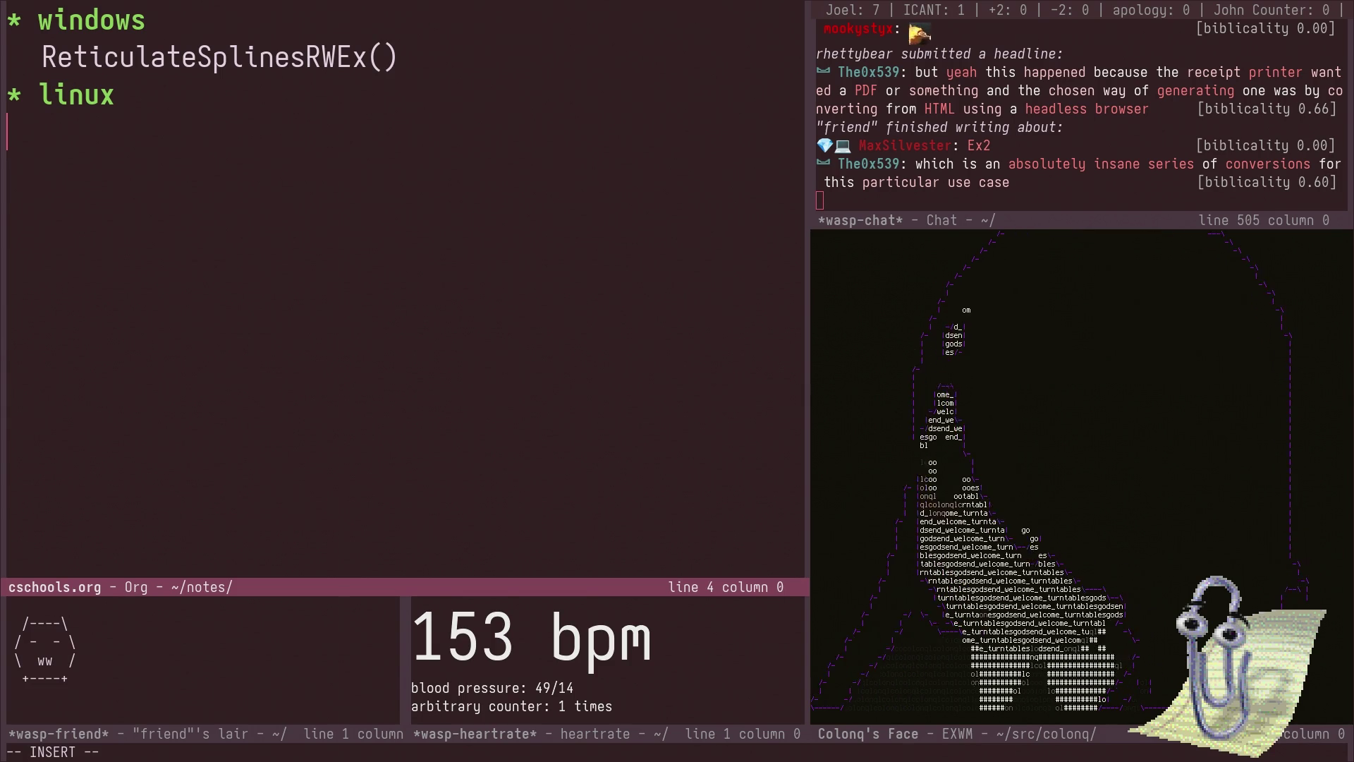
pyautogui.click(402, 132)
pyautogui.write('rts2')
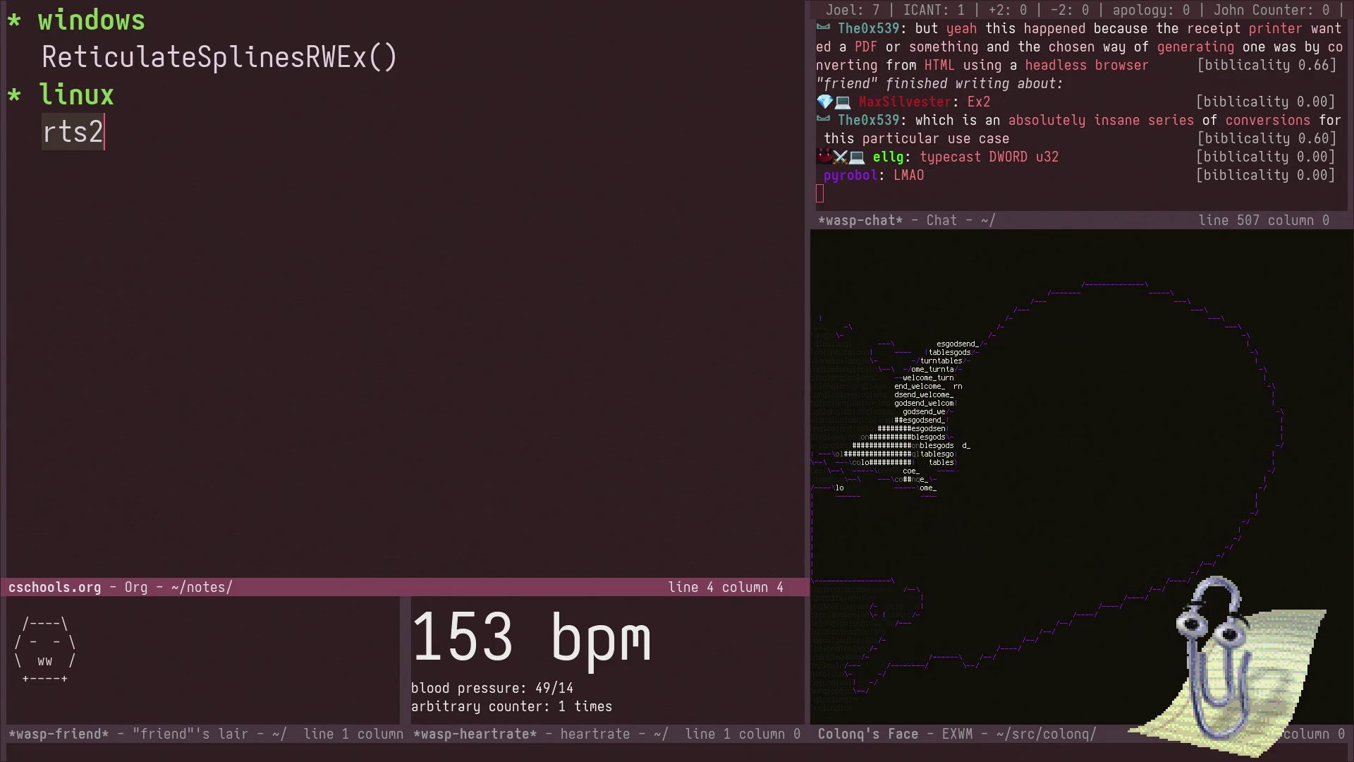
pyautogui.write('()')
pyautogui.press('Escape')
pyautogui.press('k')
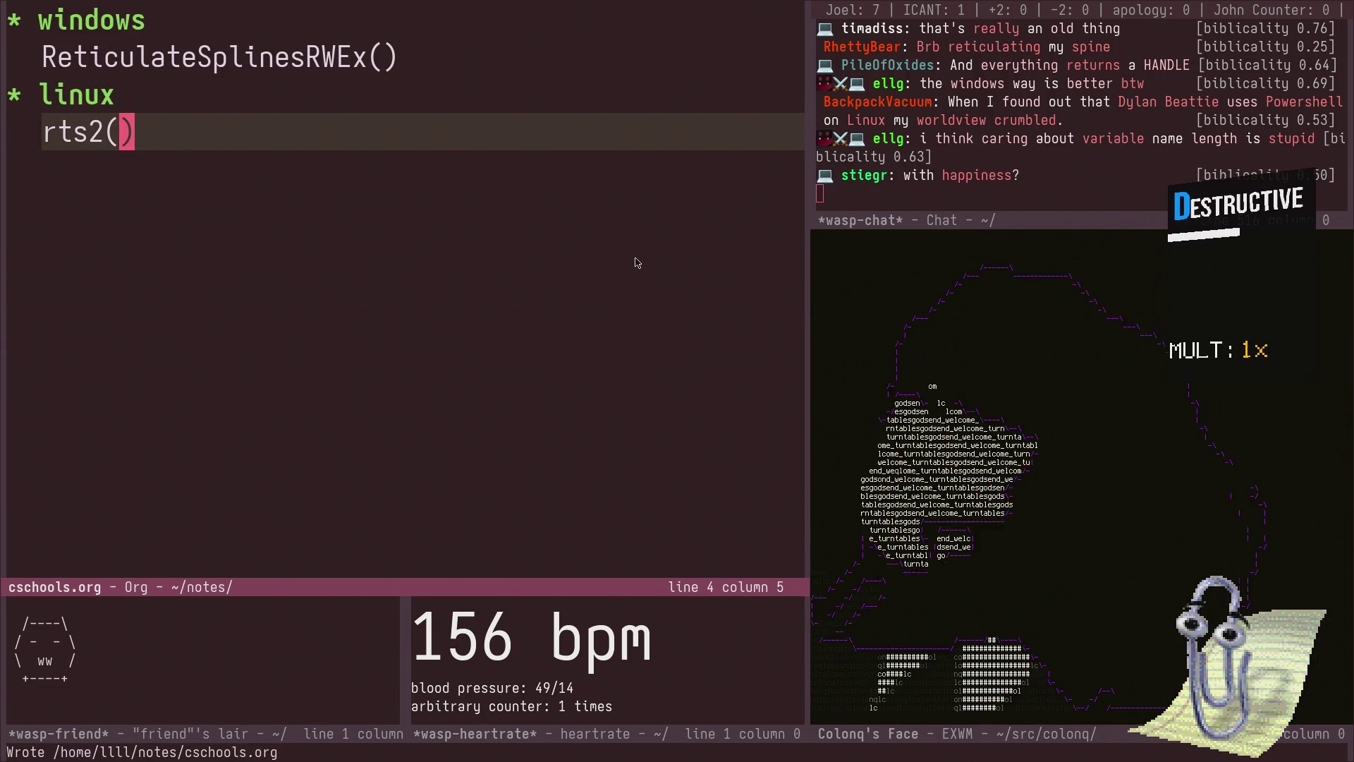
# - Save cschools.org with C-x C-s, then show docket.org in the left pane via C-x b
pyautogui.hotkey('ctrl', 'x')
pyautogui.hotkey('ctrl', 's')
pyautogui.hotkey('ctrl', 'x')
pyautogui.press('b')
pyautogui.press('Return')
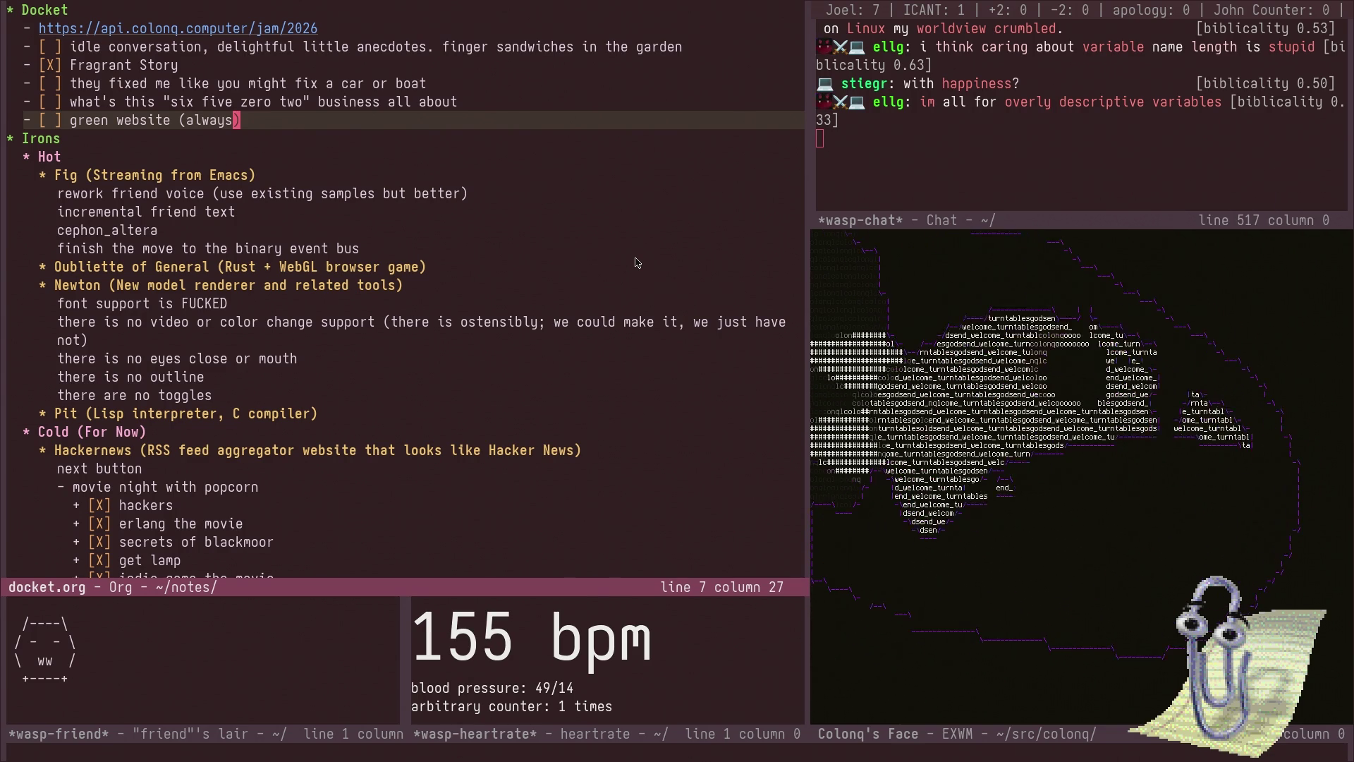
pyautogui.press('Down')
pyautogui.press('Down')
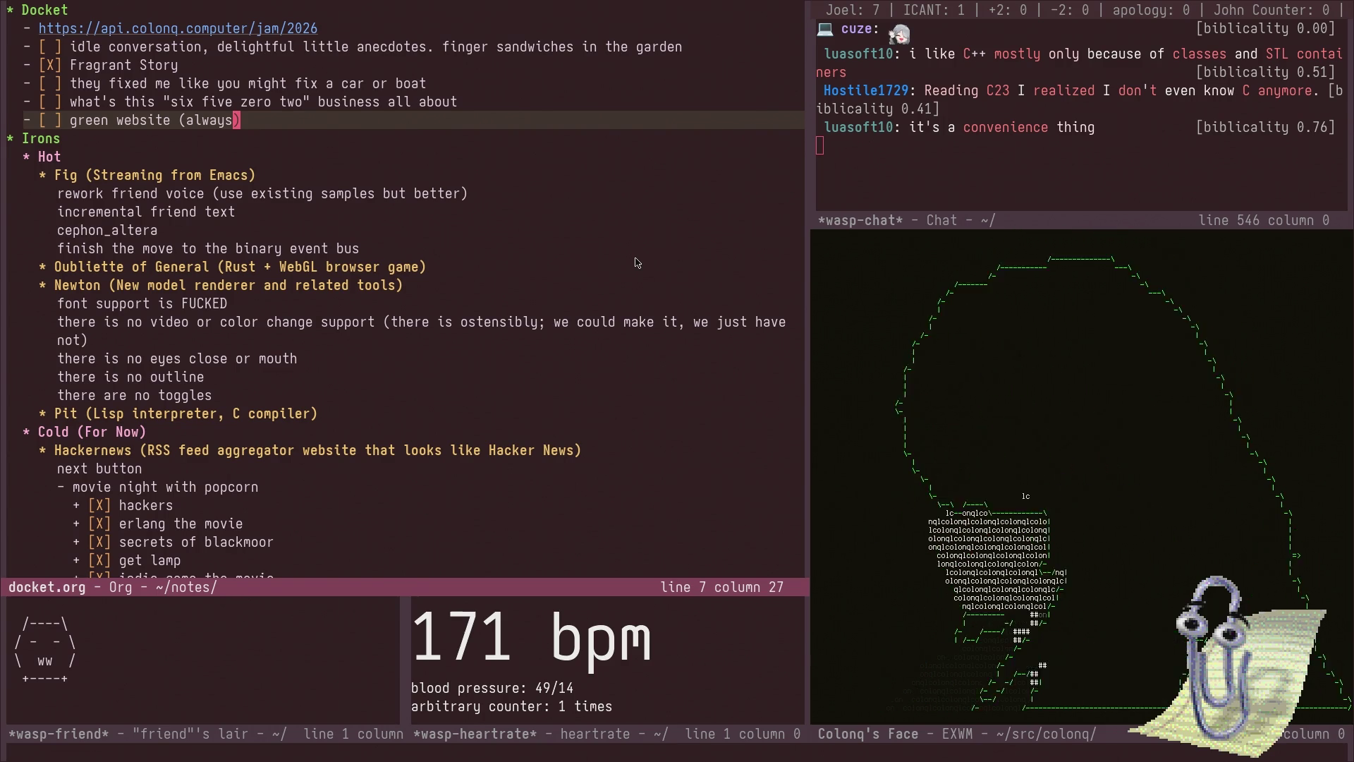
pyautogui.click(632, 99)
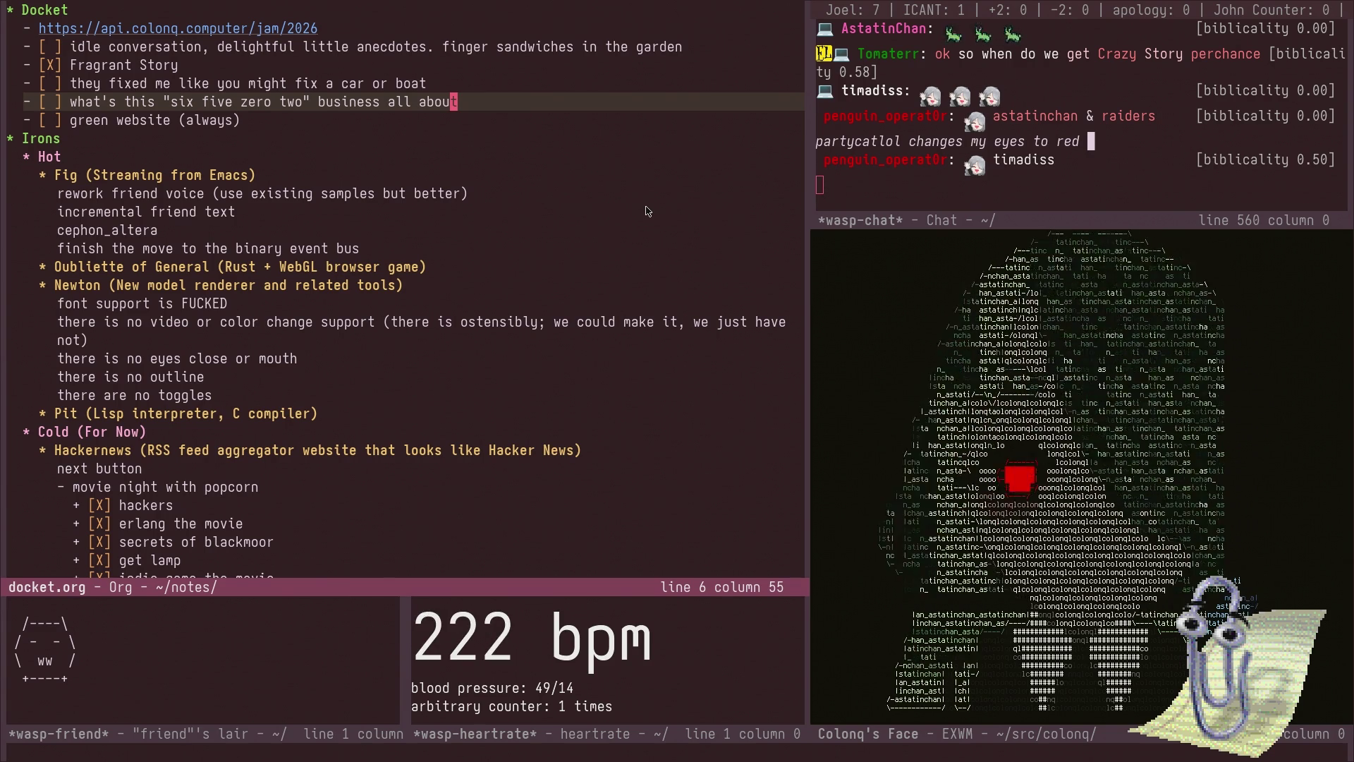
pyautogui.hotkey('ctrl', 'g')
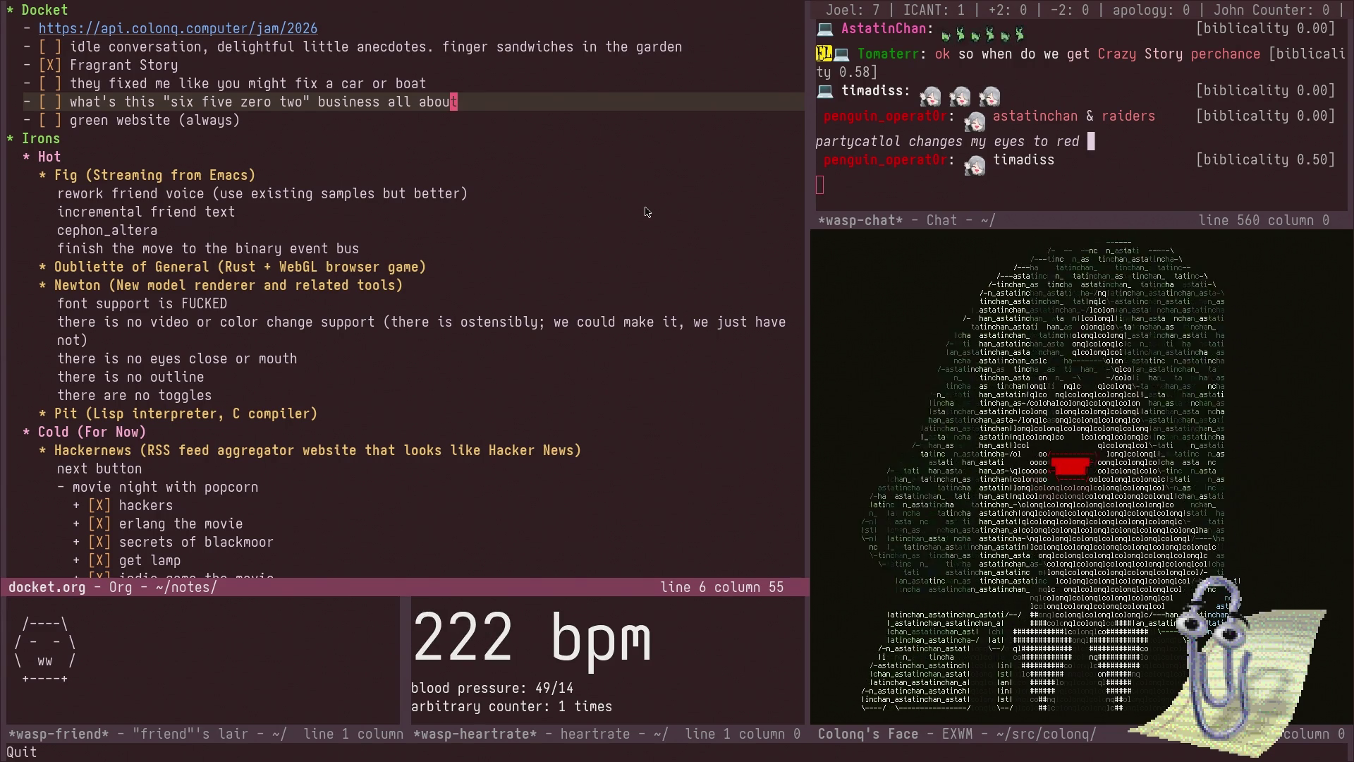
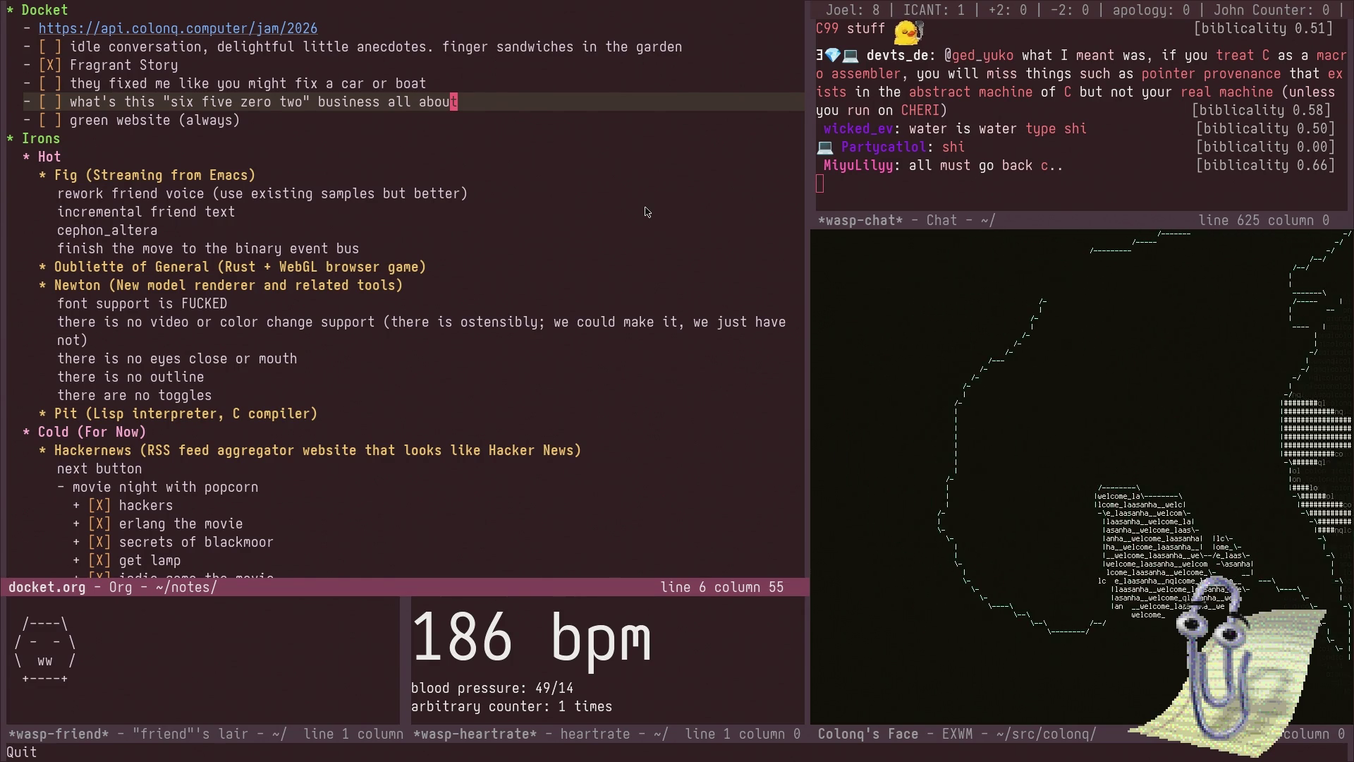
# - Check off the 'they fixed me like you might fix a car or boat' docket item as [X]
pyautogui.hotkey('ctrl', 'p')
pyautogui.hotkey('ctrl', 'a')
pyautogui.hotkey('ctrl', 'f')
pyautogui.hotkey('ctrl', 'f')
pyautogui.hotkey('ctrl', 'c')
pyautogui.hotkey('ctrl', 'c')
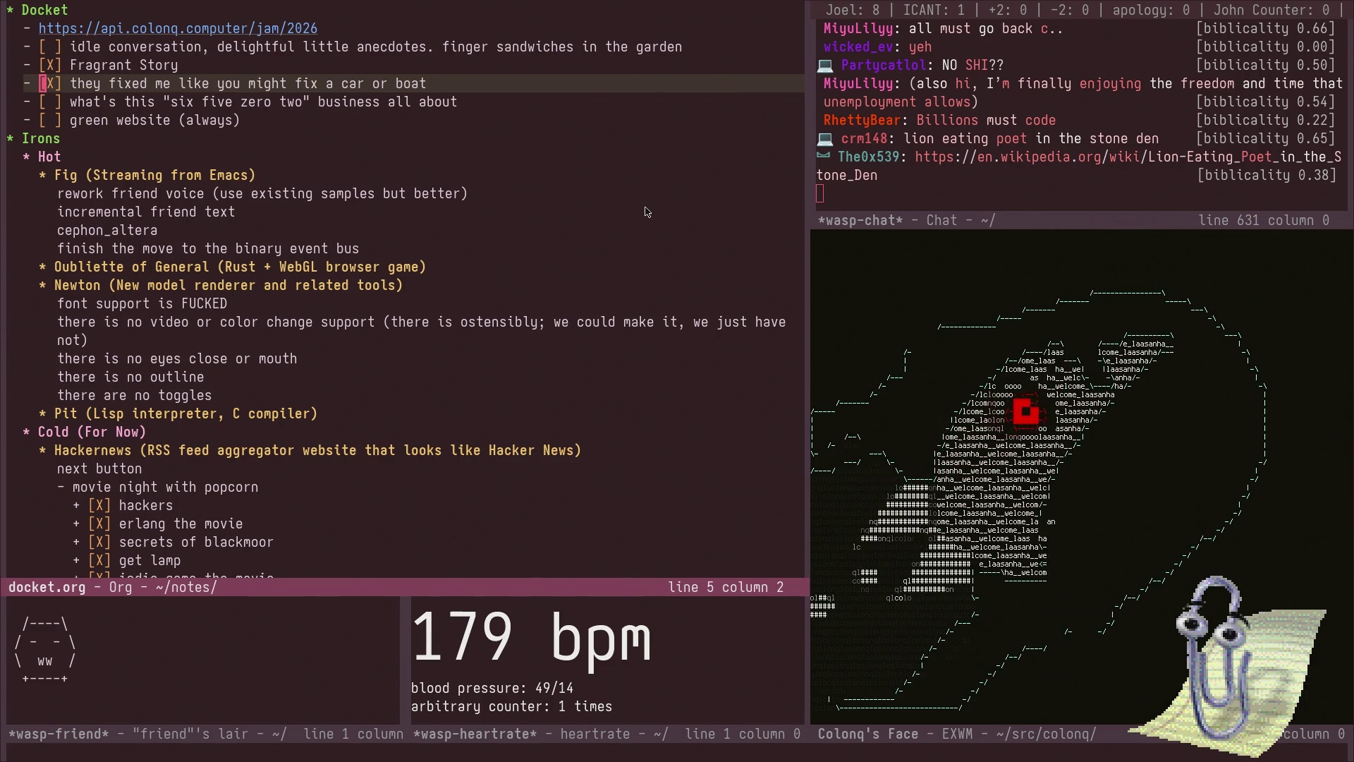
# - Move down docket.org past the green website item to the Hot heading, dismissing the buffer switcher
pyautogui.press('Down')
pyautogui.press('Down')
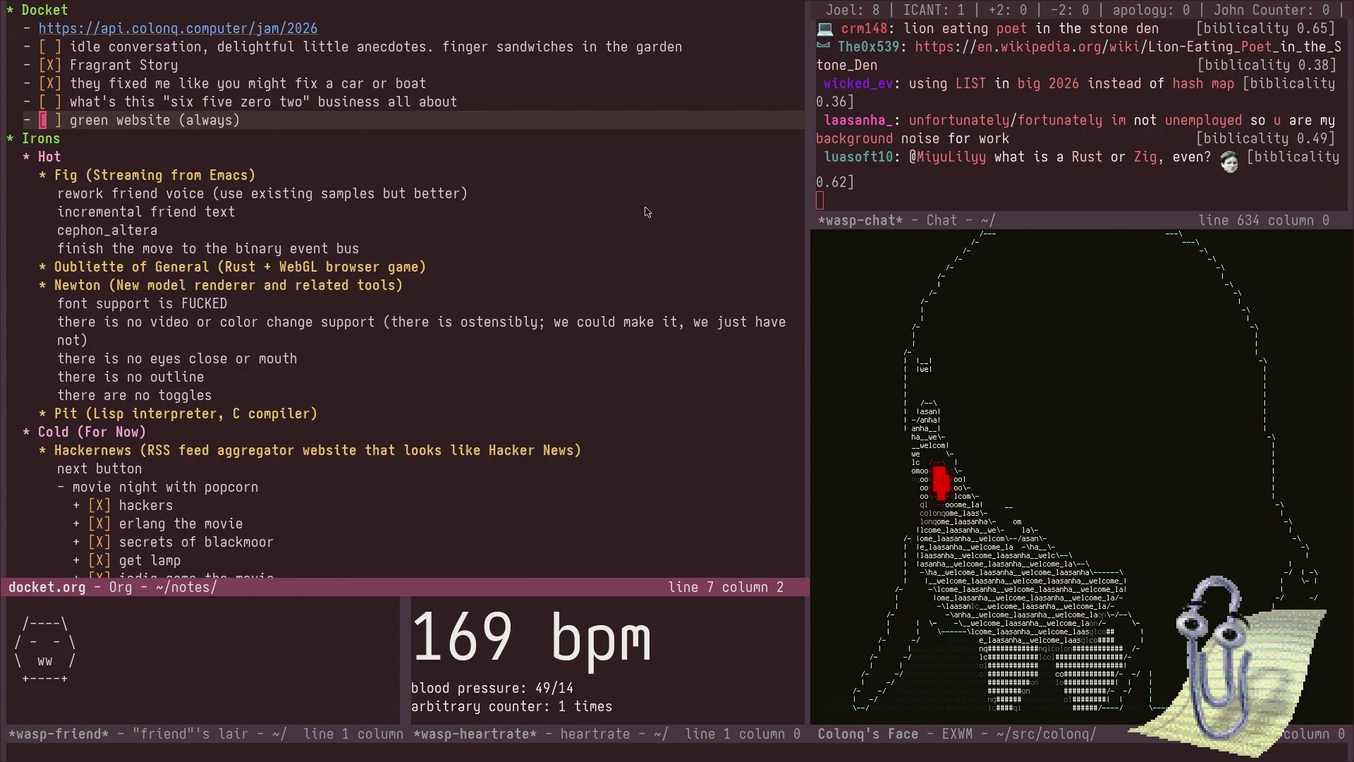
pyautogui.hotkey('ctrl', 'x')
pyautogui.press('b')
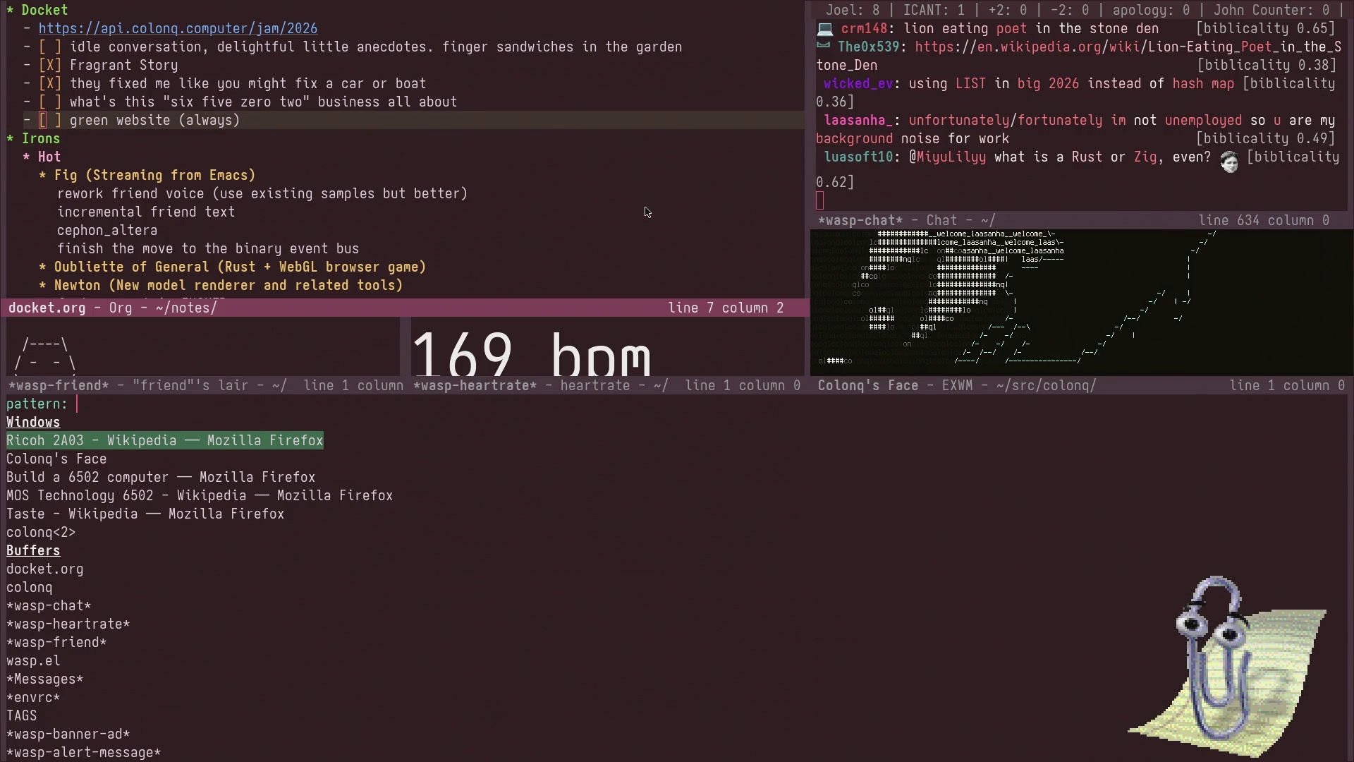
pyautogui.hotkey('ctrl', 'g')
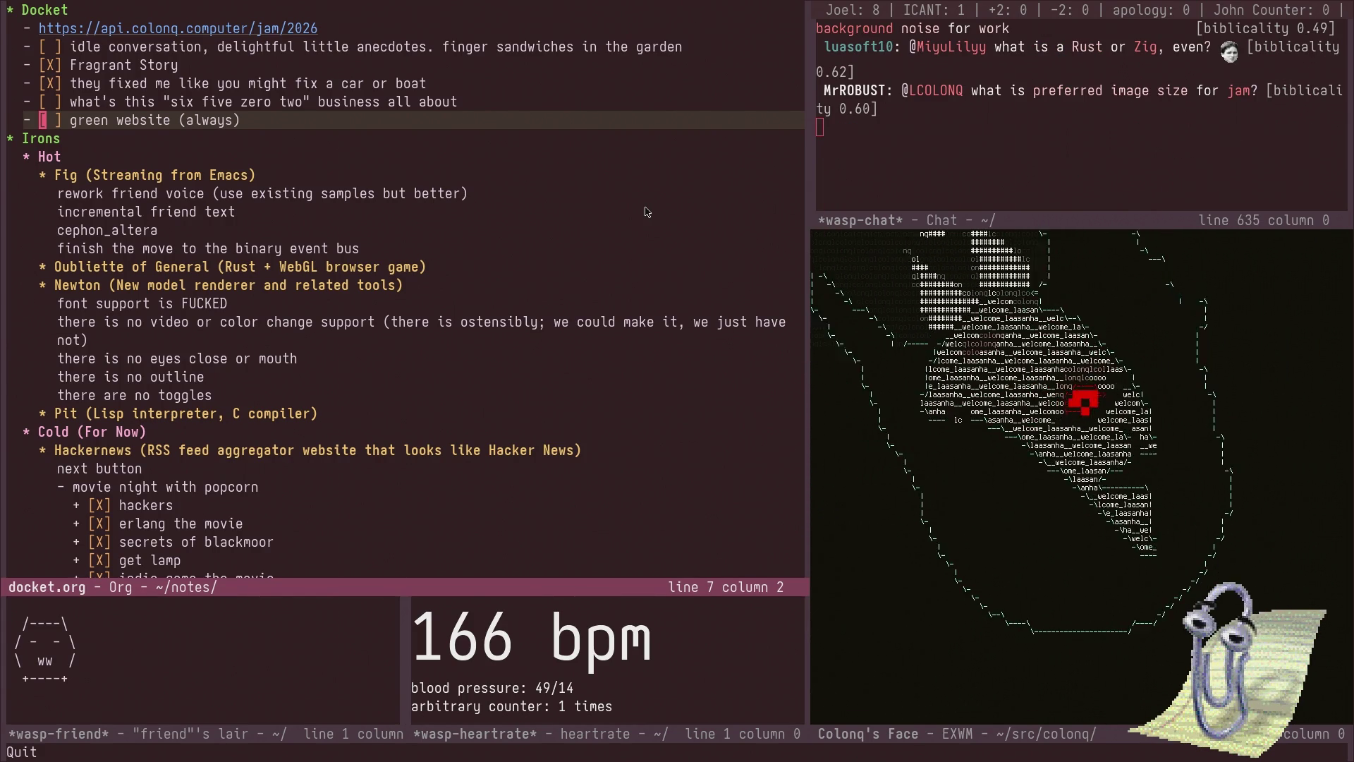
pyautogui.press('Down')
pyautogui.press('Down')
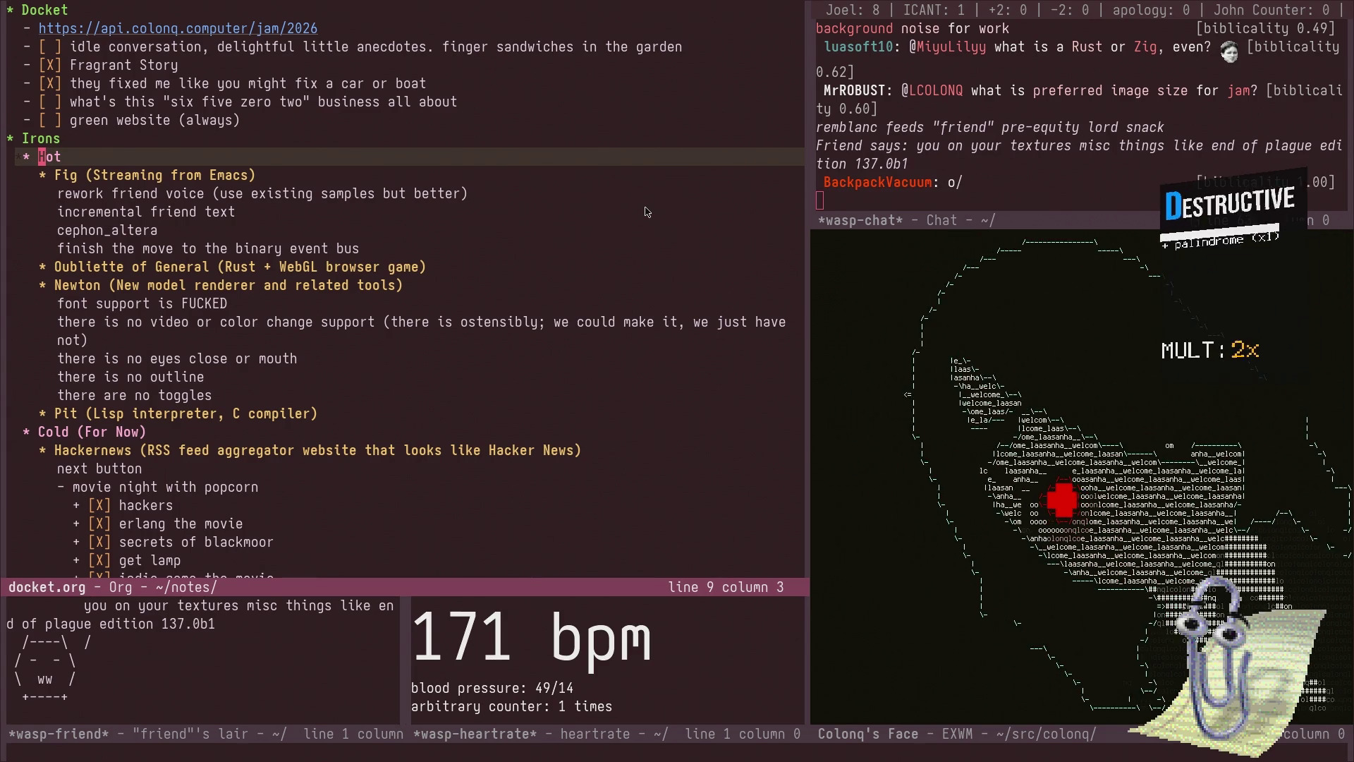
pyautogui.press('Down')
# - Switch the left pane to the scratch Eshell buffer
pyautogui.hotkey('ctrl', 'x')
pyautogui.press('b')
pyautogui.press('Return')
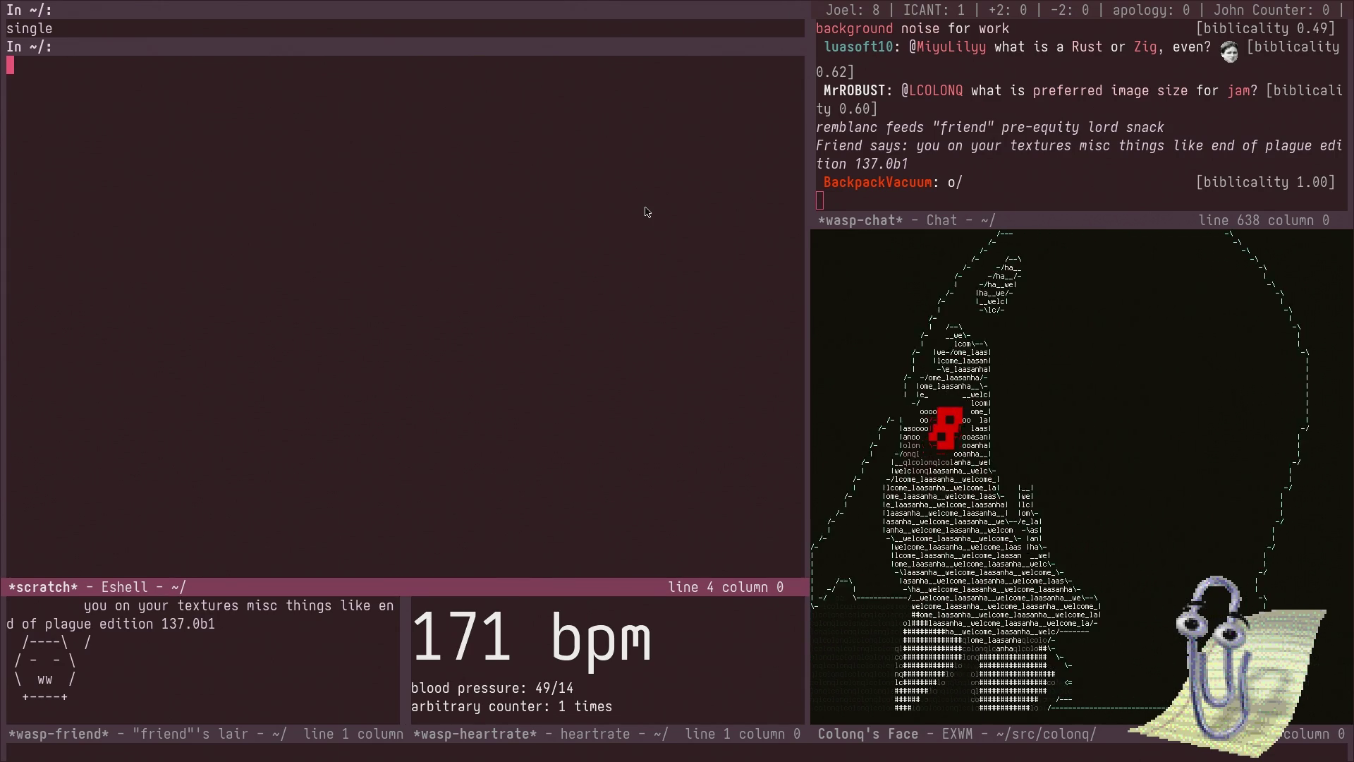
# - Bring the MOS Technology 6502 Firefox window into the pane from the buffer switcher
pyautogui.hotkey('ctrl', 'x')
pyautogui.press('b')
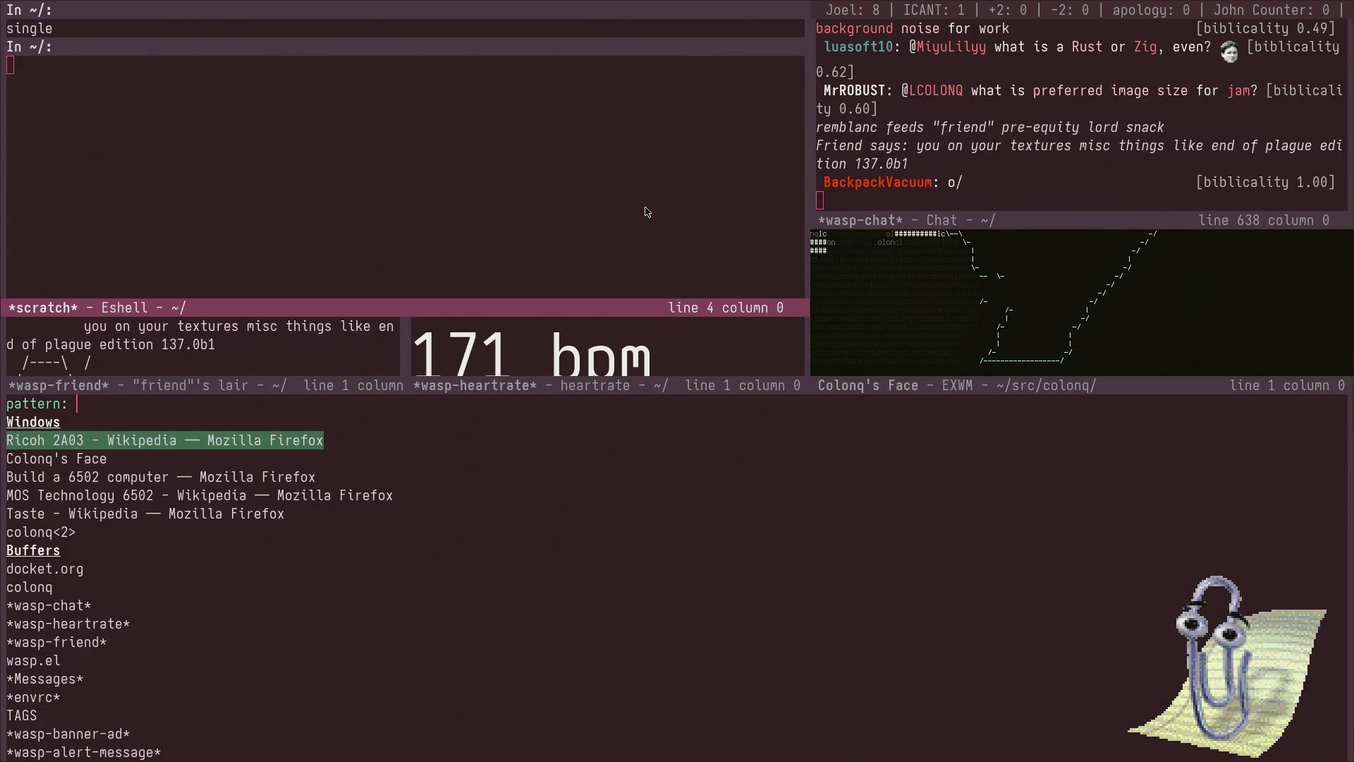
pyautogui.press('Down')
pyautogui.press('Down')
pyautogui.press('Down')
pyautogui.press('Return')
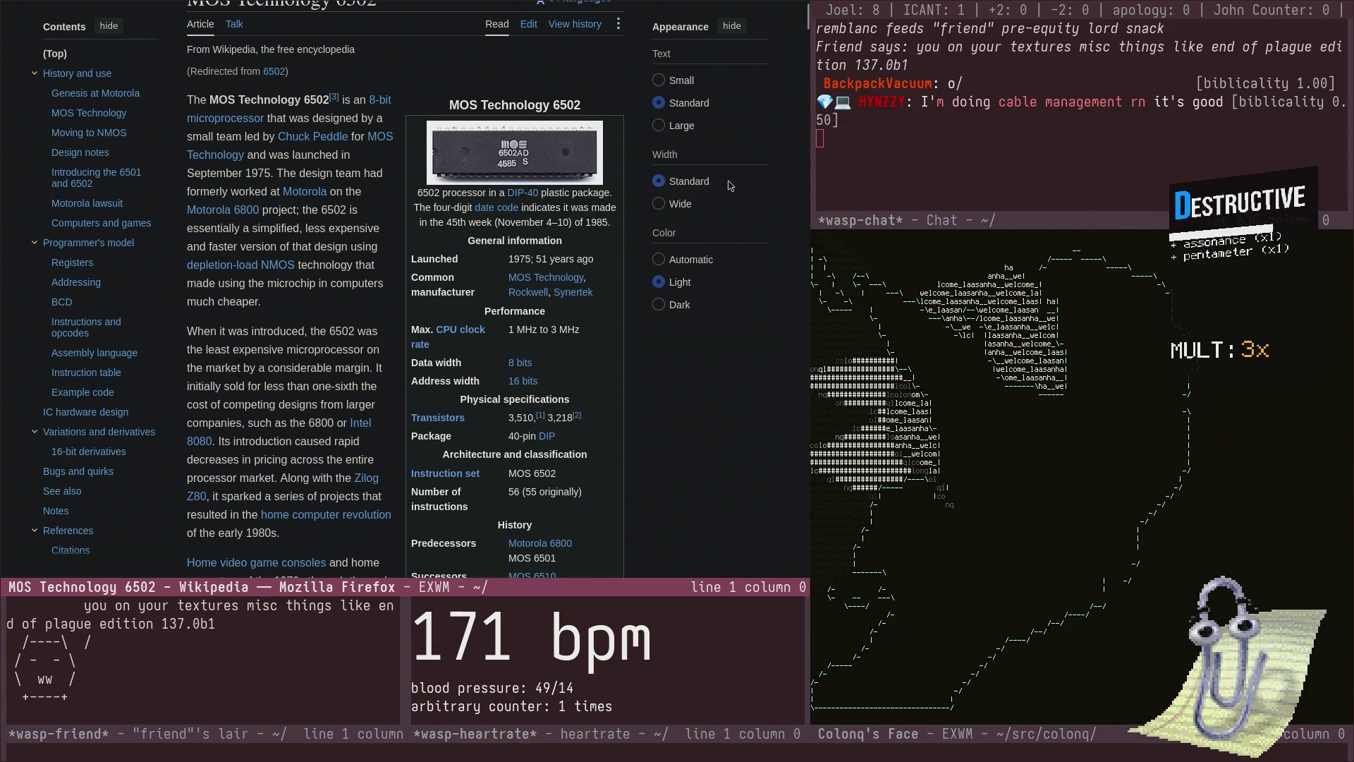
# - Scroll down through the 6502 article's history sections and back up to the top
pyautogui.scroll(-6, 340, 158)
pyautogui.scroll(-5, 425, 144)
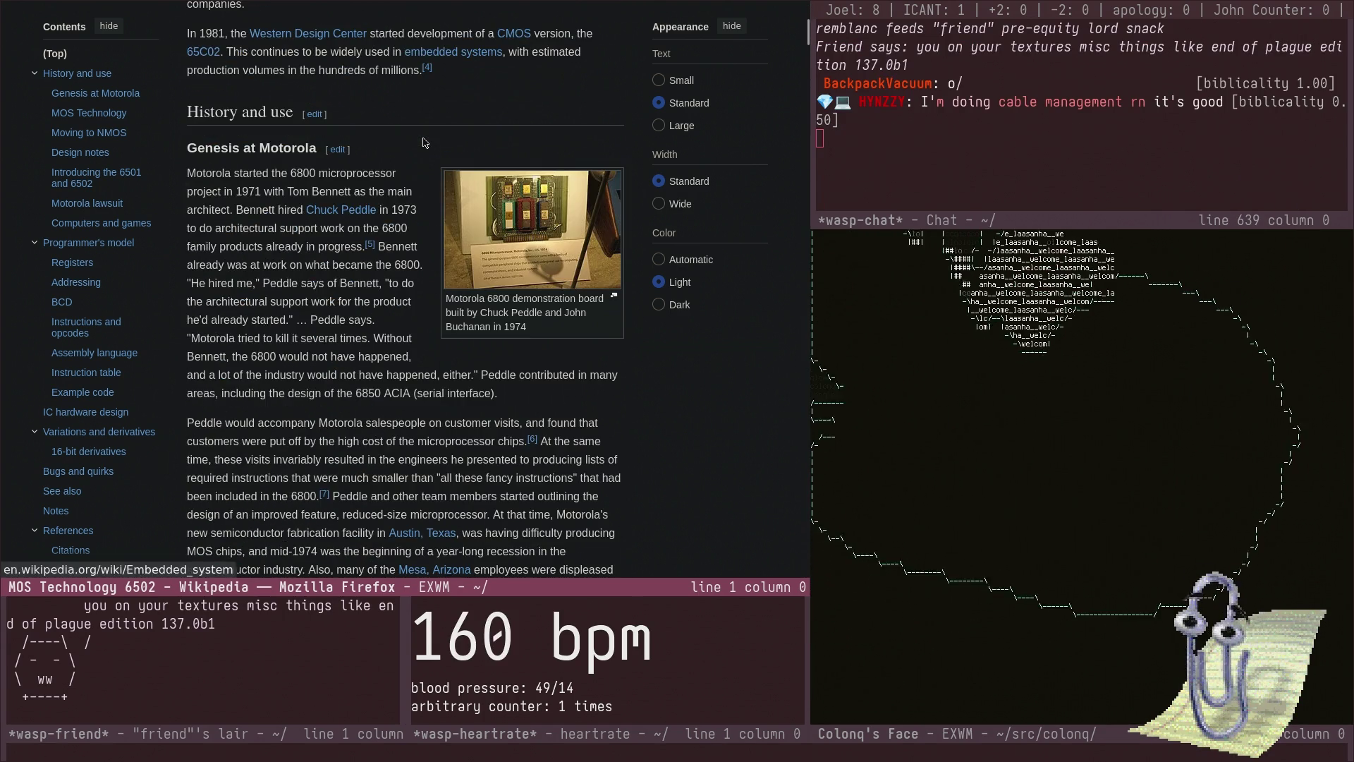
pyautogui.scroll(-15, 425, 144)
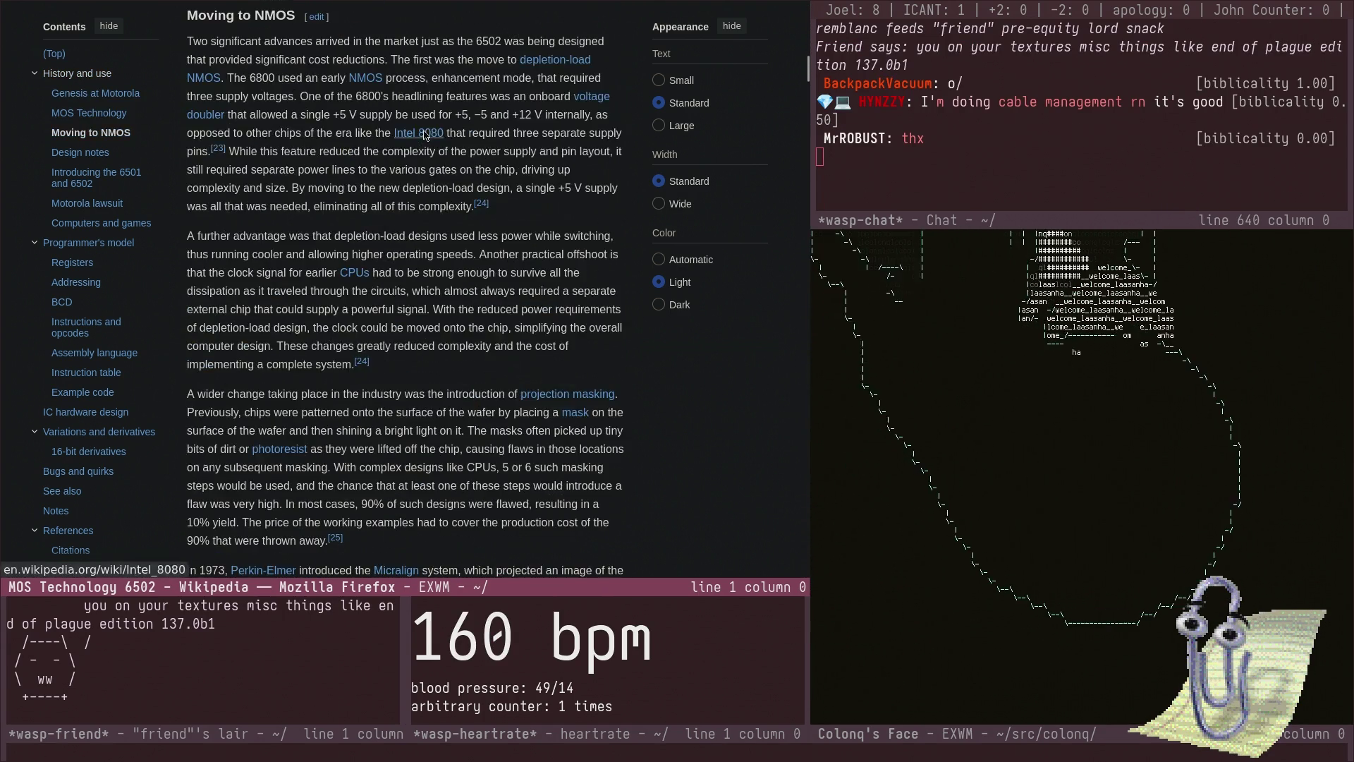
pyautogui.scroll(-20, 430, 148)
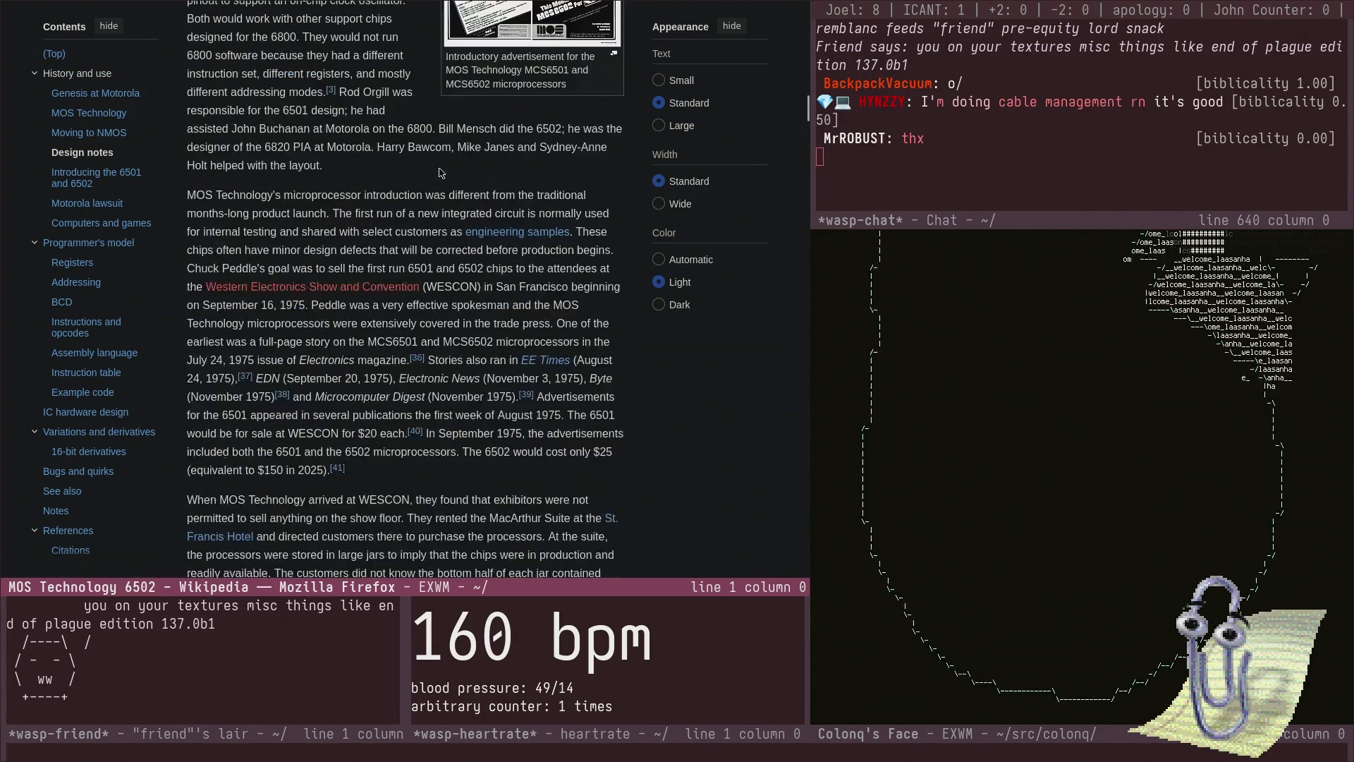
pyautogui.scroll(-8, 439, 168)
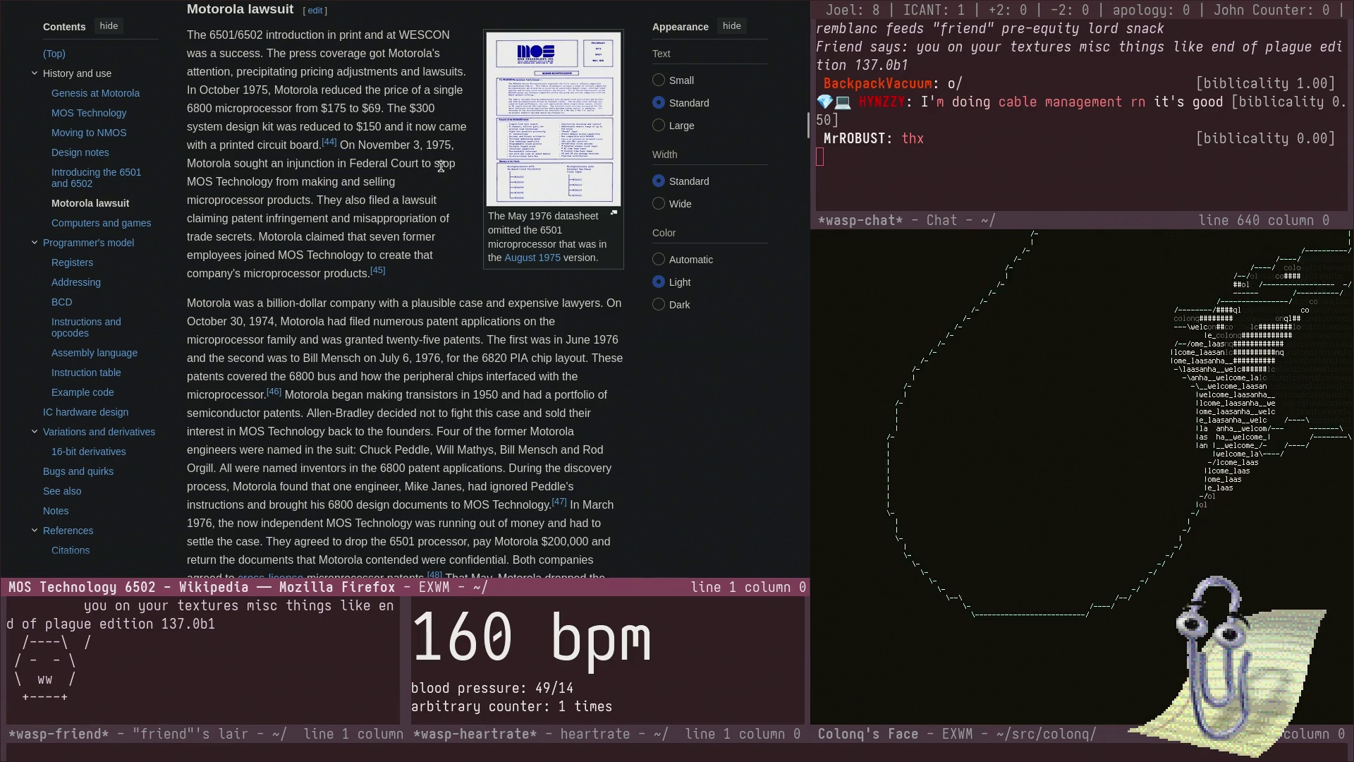
pyautogui.scroll(-5, 445, 156)
pyautogui.scroll(11, 445, 156)
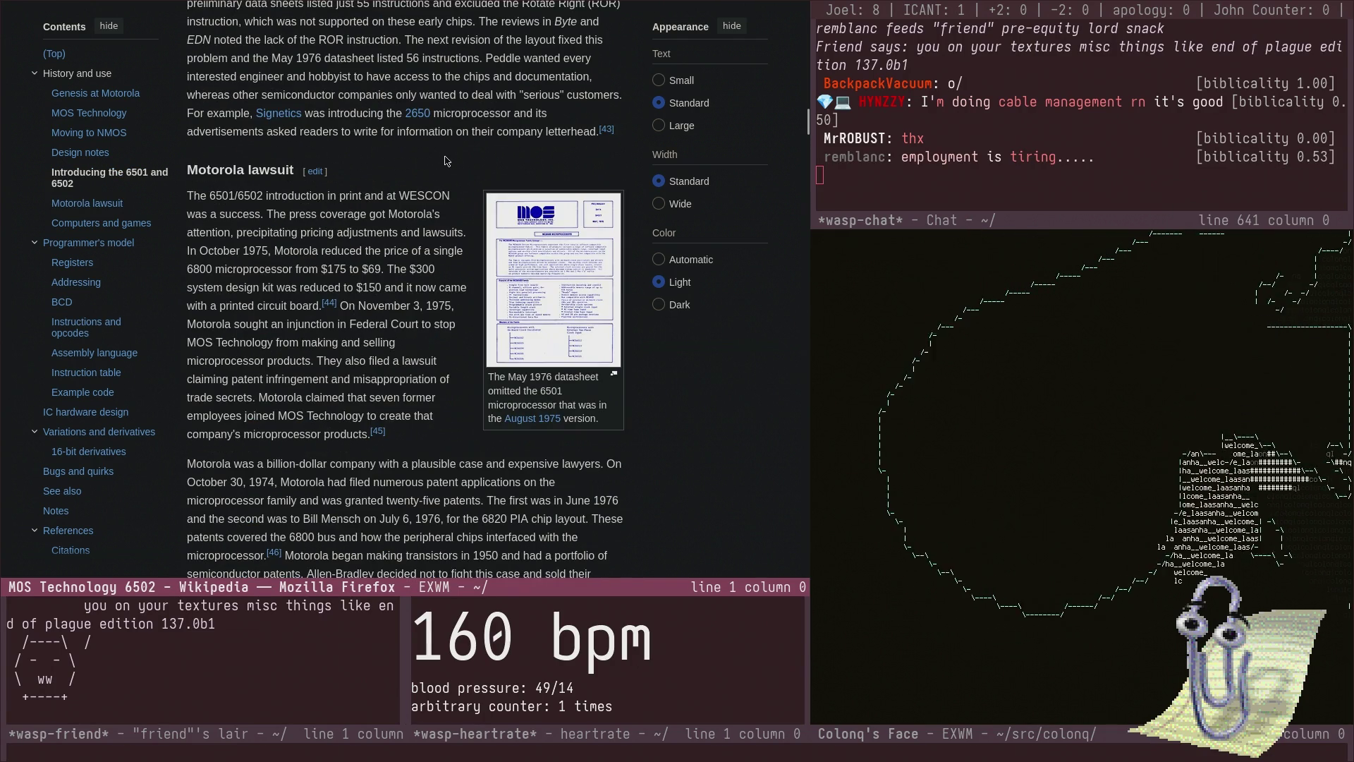
pyautogui.scroll(11, 445, 157)
pyautogui.scroll(15, 445, 156)
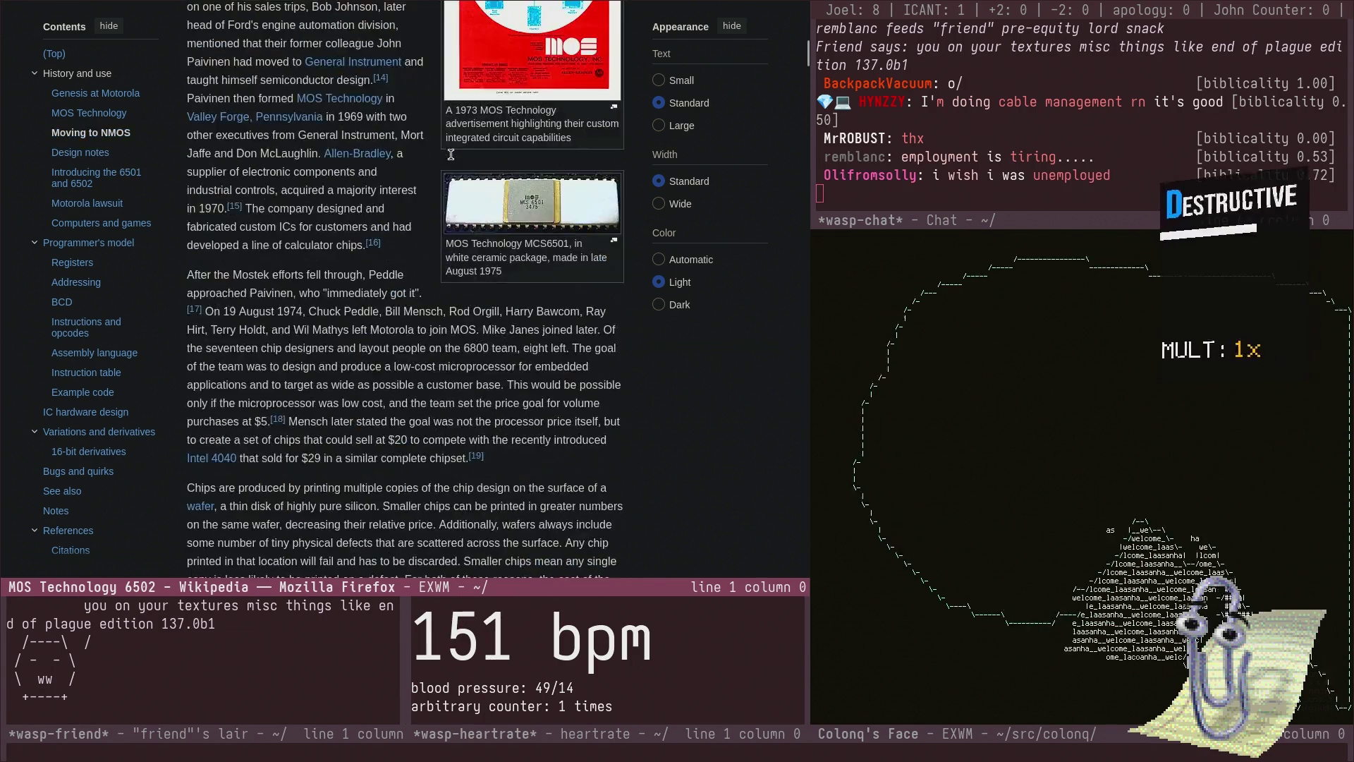
pyautogui.scroll(12, 451, 154)
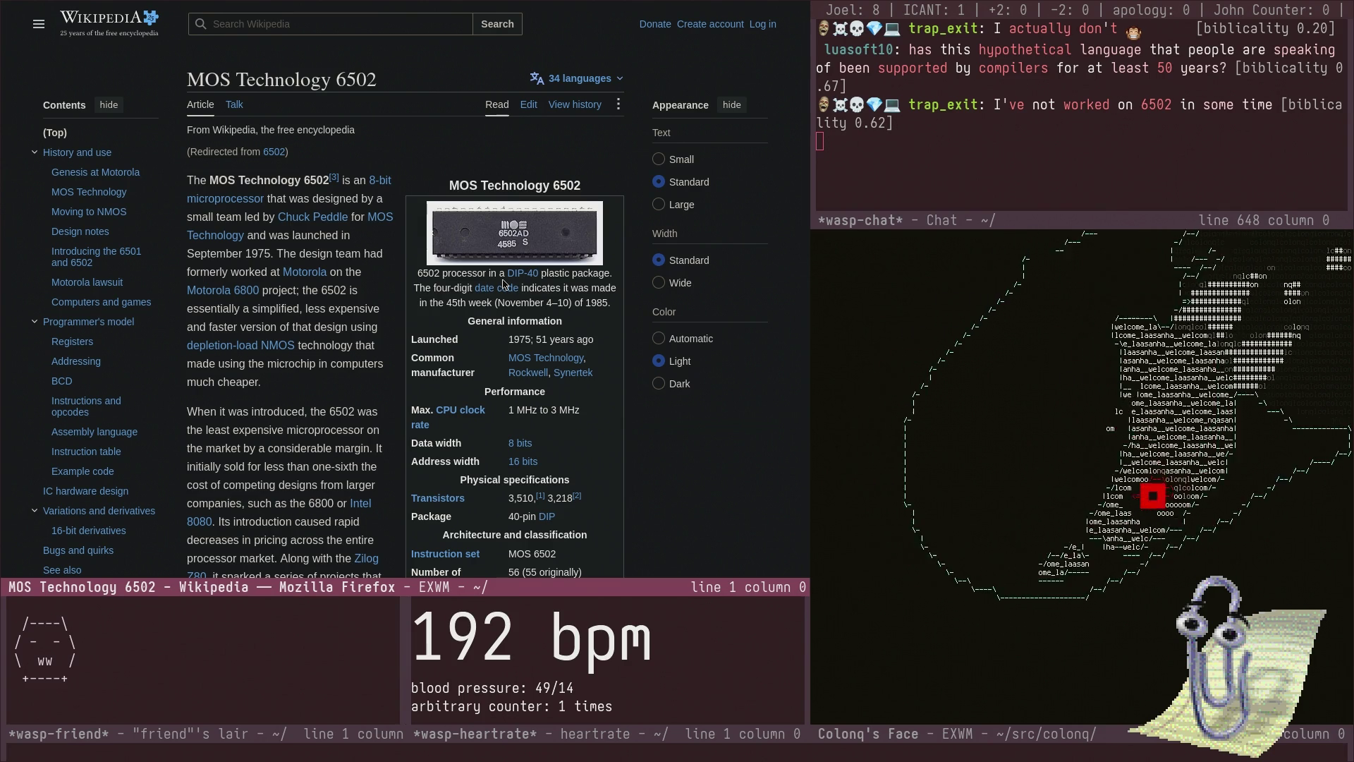
# - Search DuckDuckGo for '6502 instruction set' and open the Obelisk 6502 Instructions result
pyautogui.press('Escape')
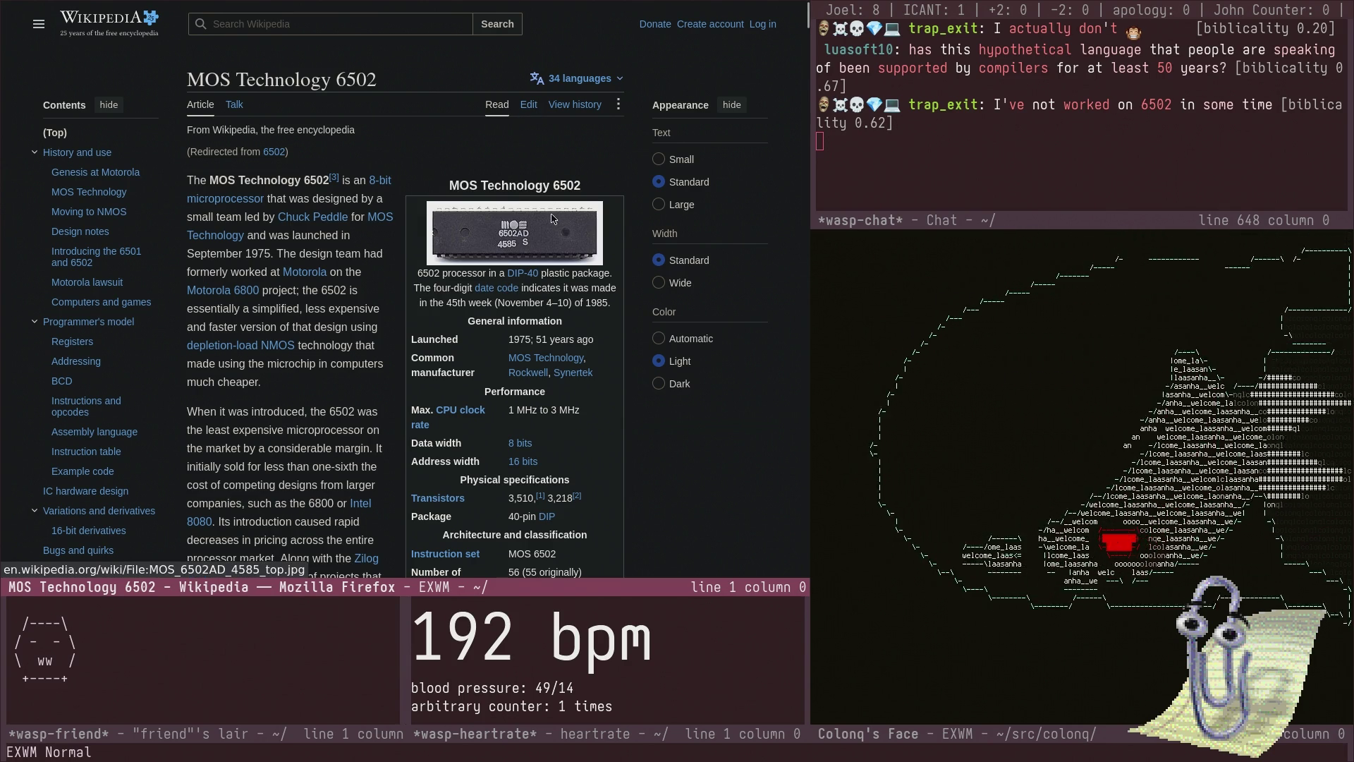
pyautogui.hotkey('ctrl', 'x')
pyautogui.press('b')
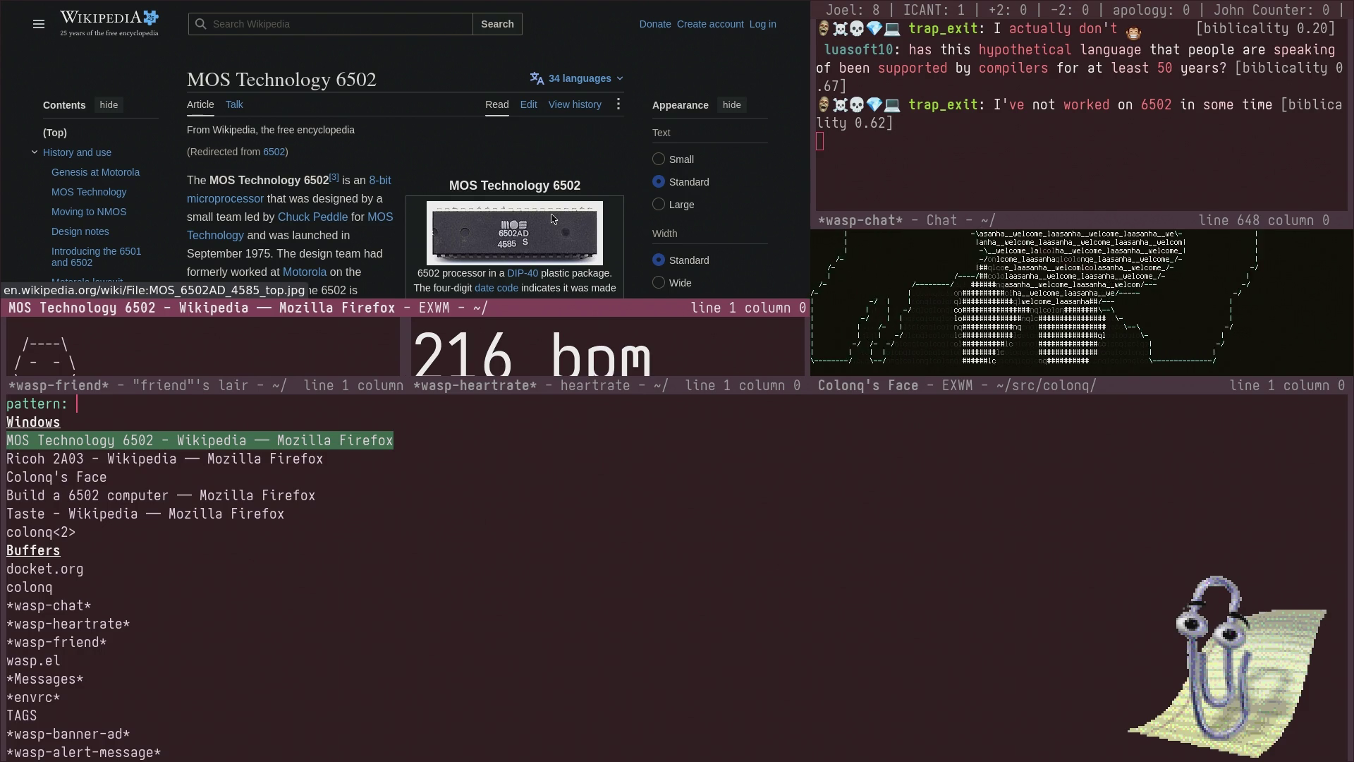
pyautogui.hotkey('ctrl', 'g')
pyautogui.hotkey('ctrl', 'x')
pyautogui.press('b')
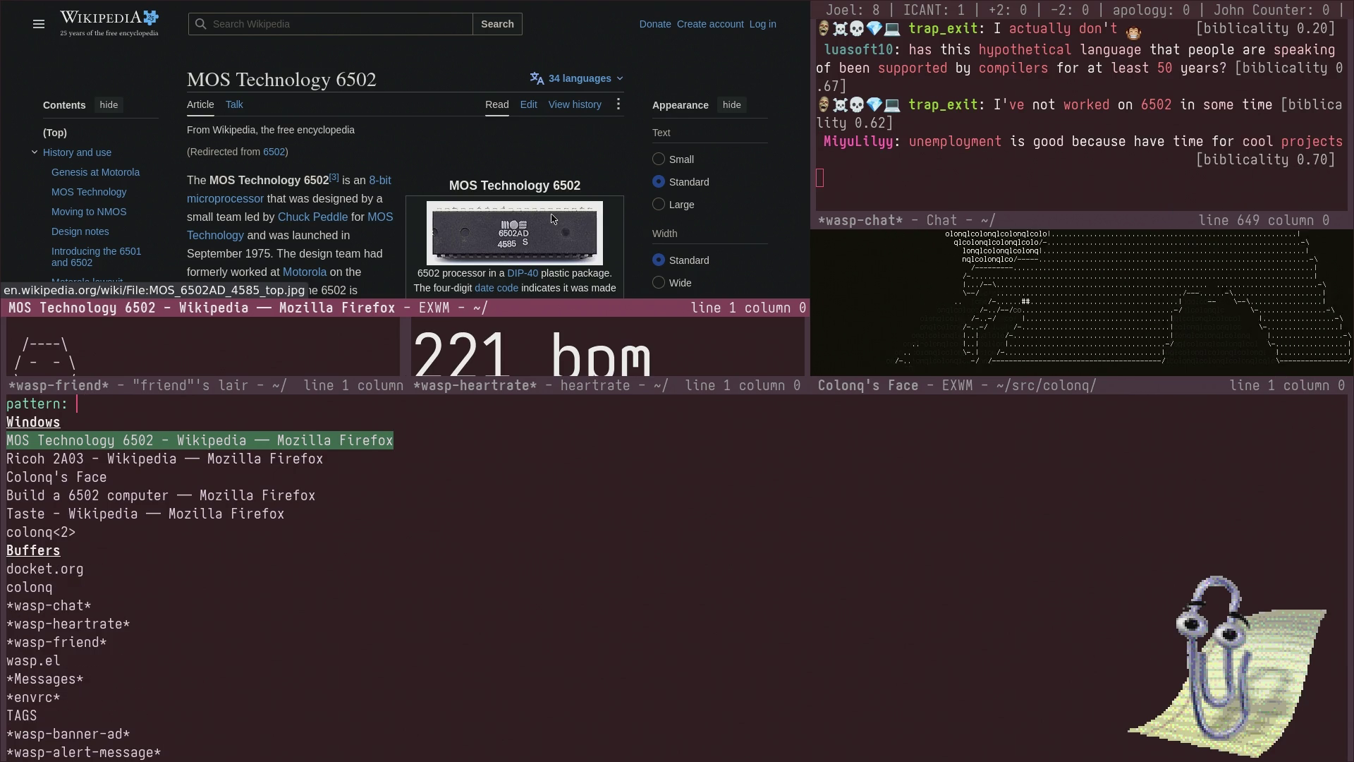
pyautogui.write('65')
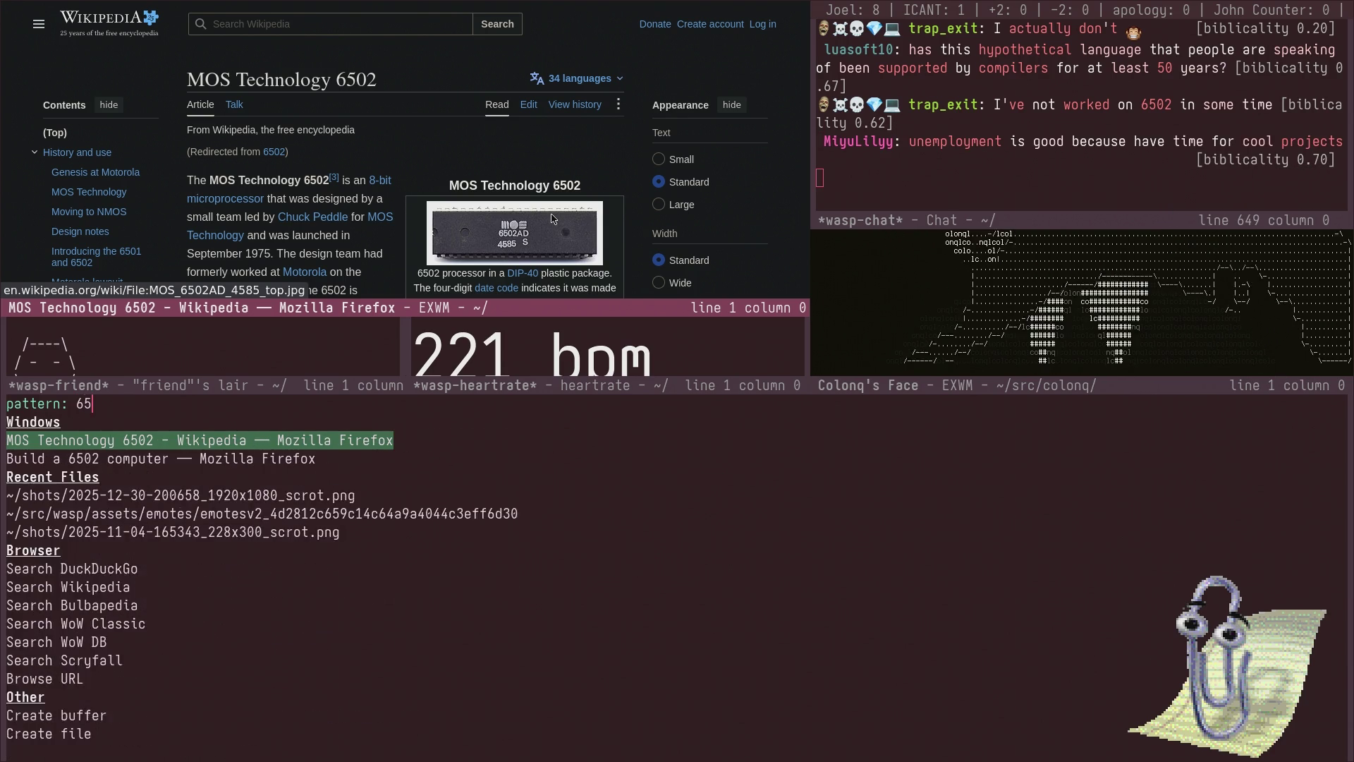
pyautogui.write('02 instruction set')
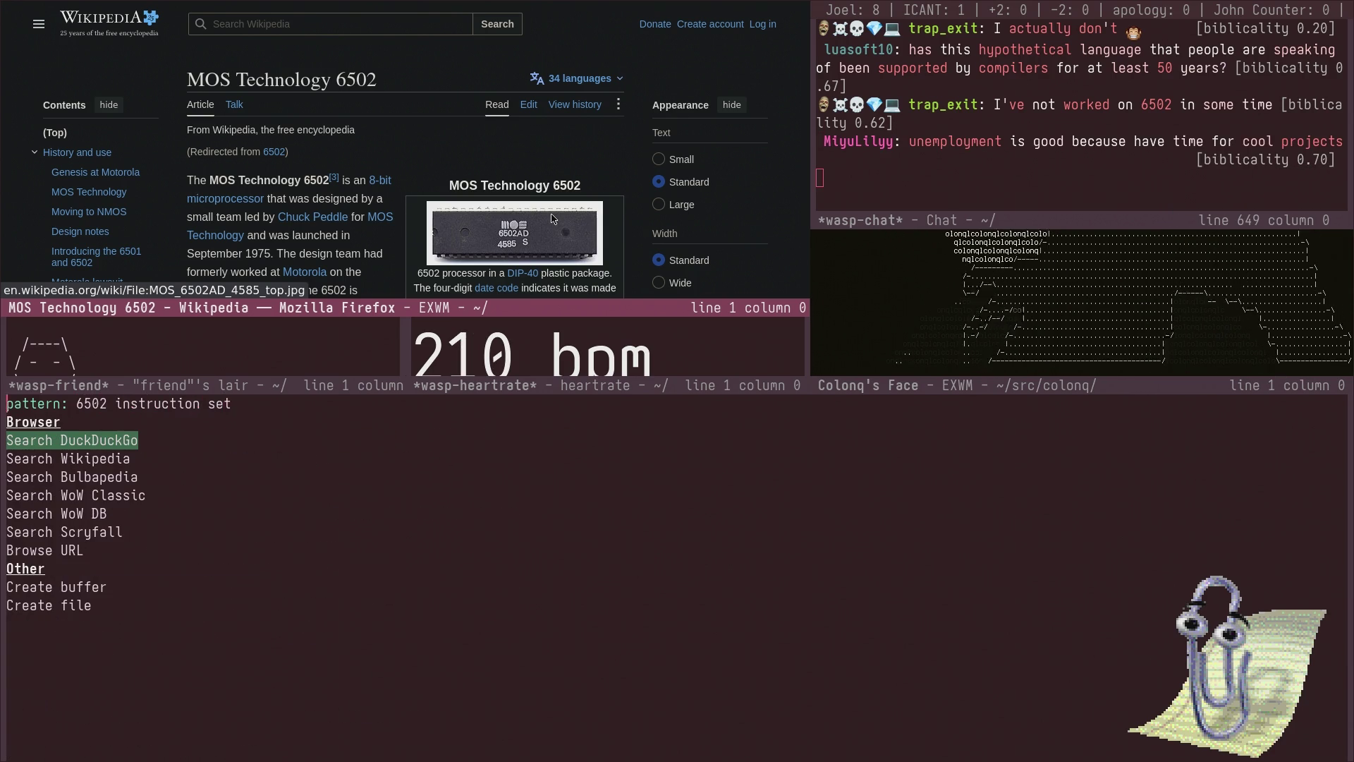
pyautogui.press('Return')
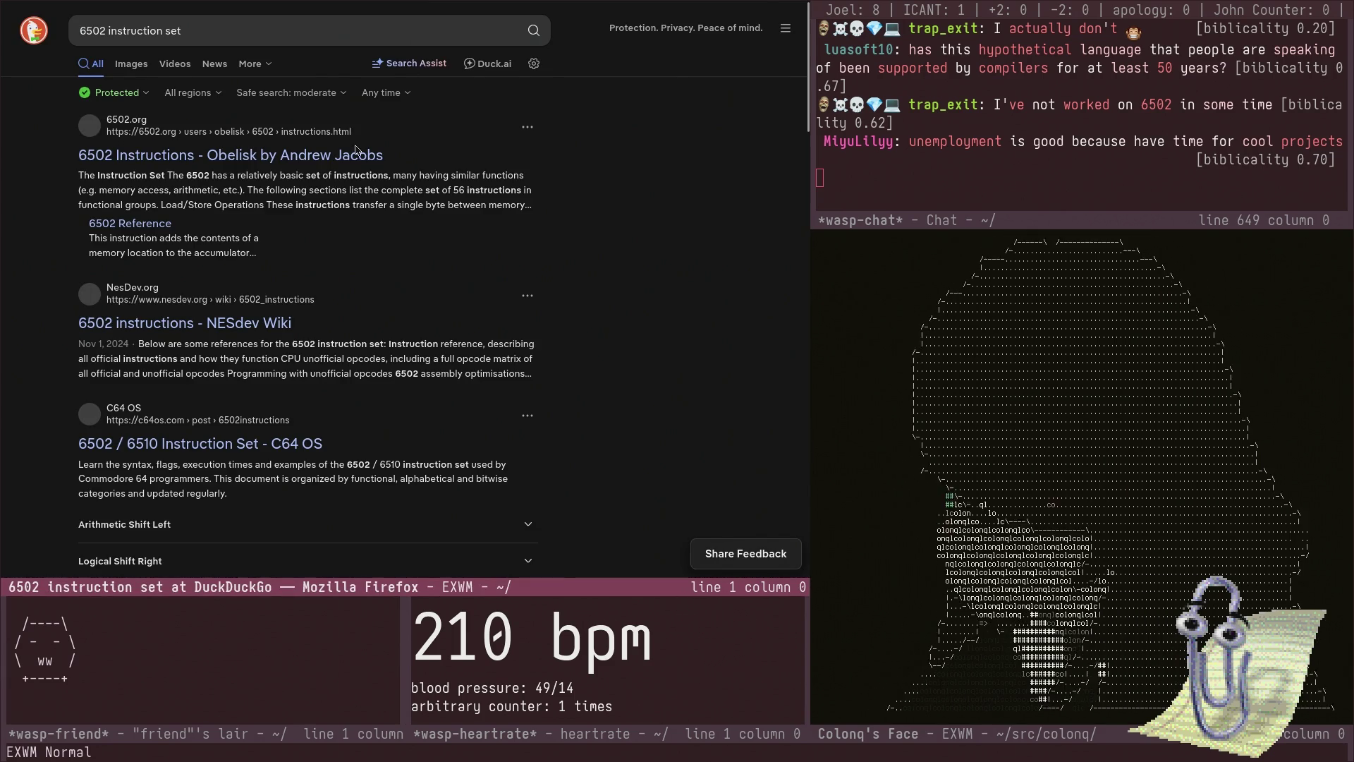
pyautogui.click(357, 154)
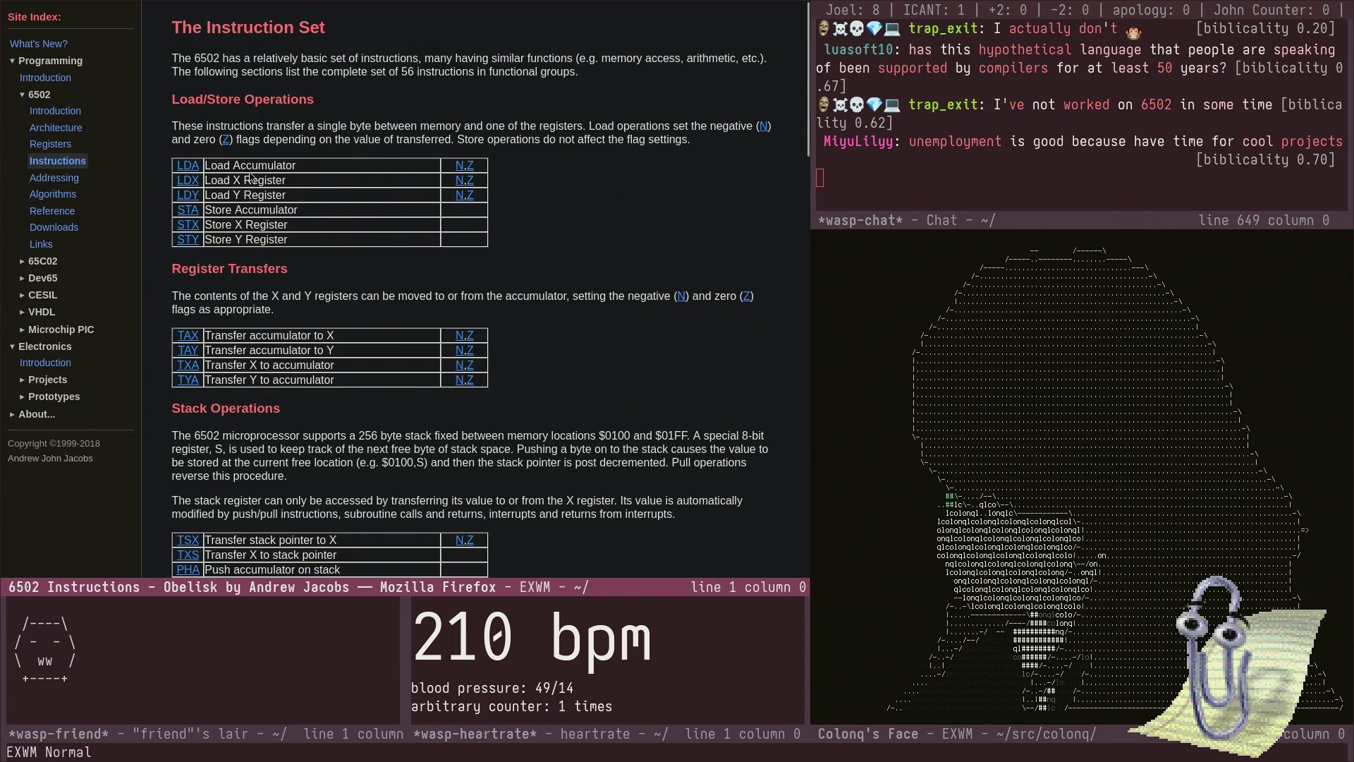
# - Reach the Obelisk 6502 Introduction page via the sidebar, then start a 'gregtech new horizons' search
pyautogui.click(53, 77)
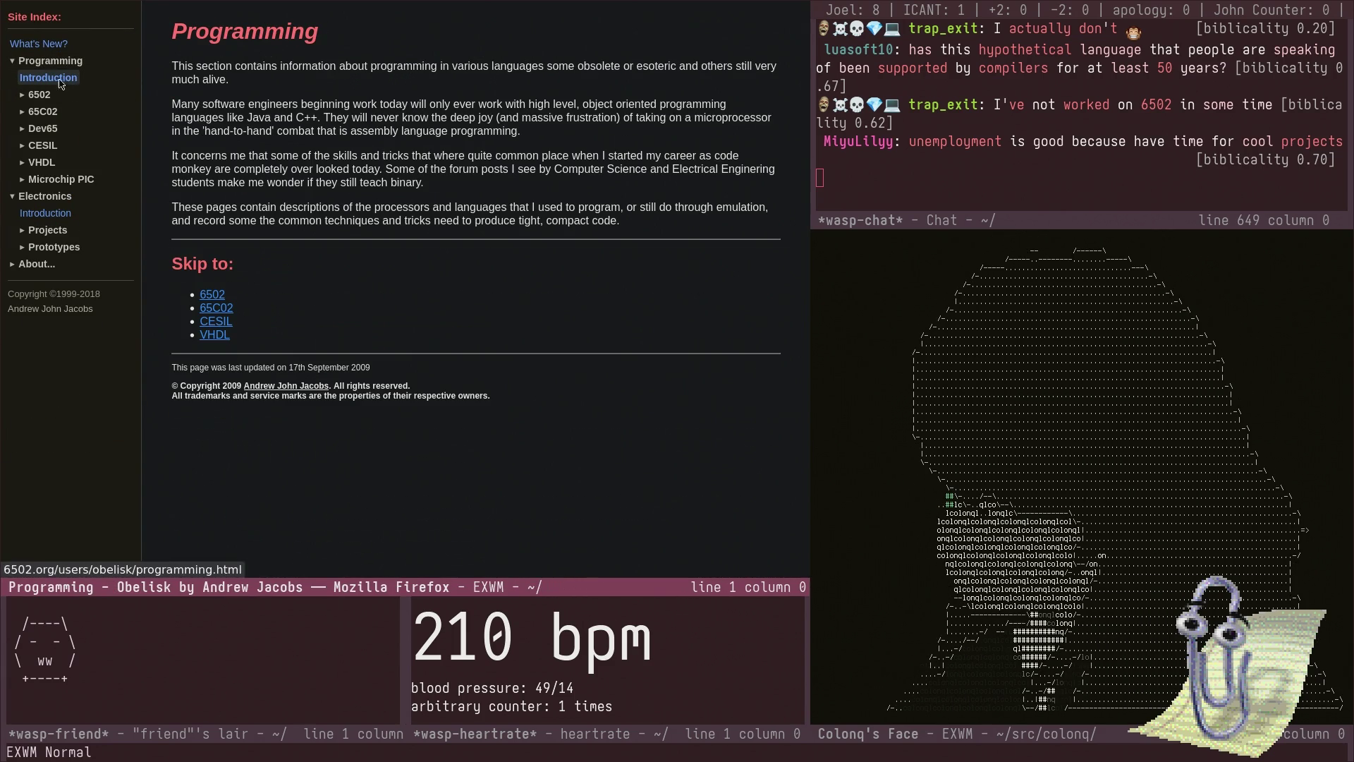
pyautogui.hotkey('alt', 'Left')
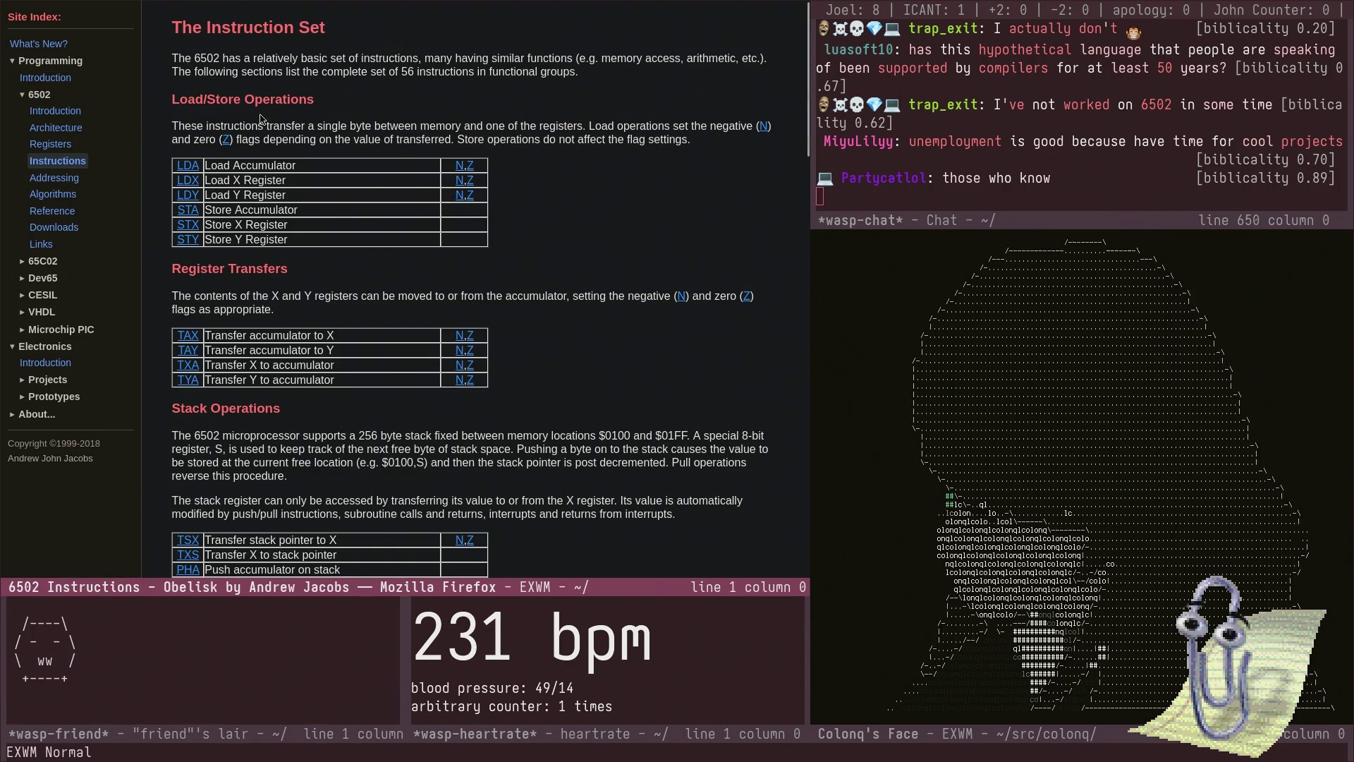
pyautogui.click(67, 111)
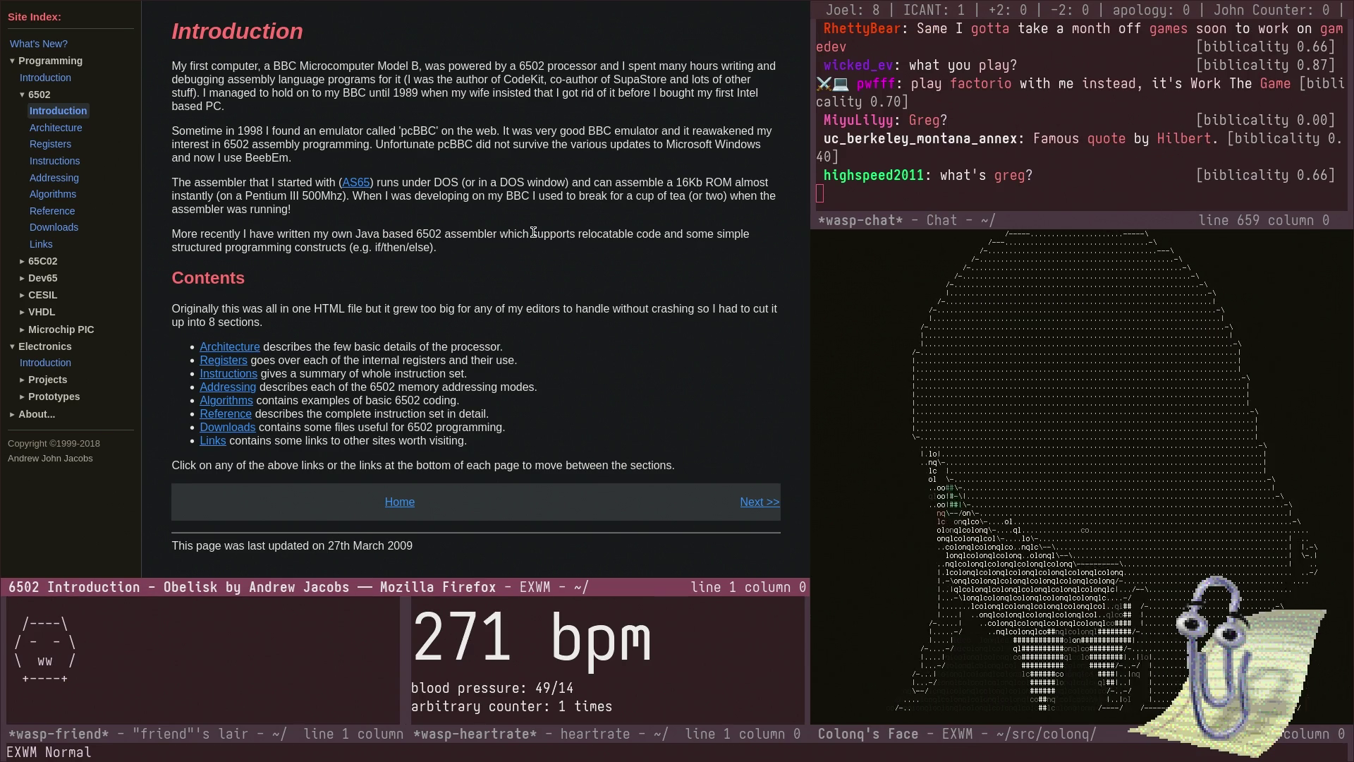
pyautogui.hotkey('ctrl', 'x')
pyautogui.write('bgregtech new hor')
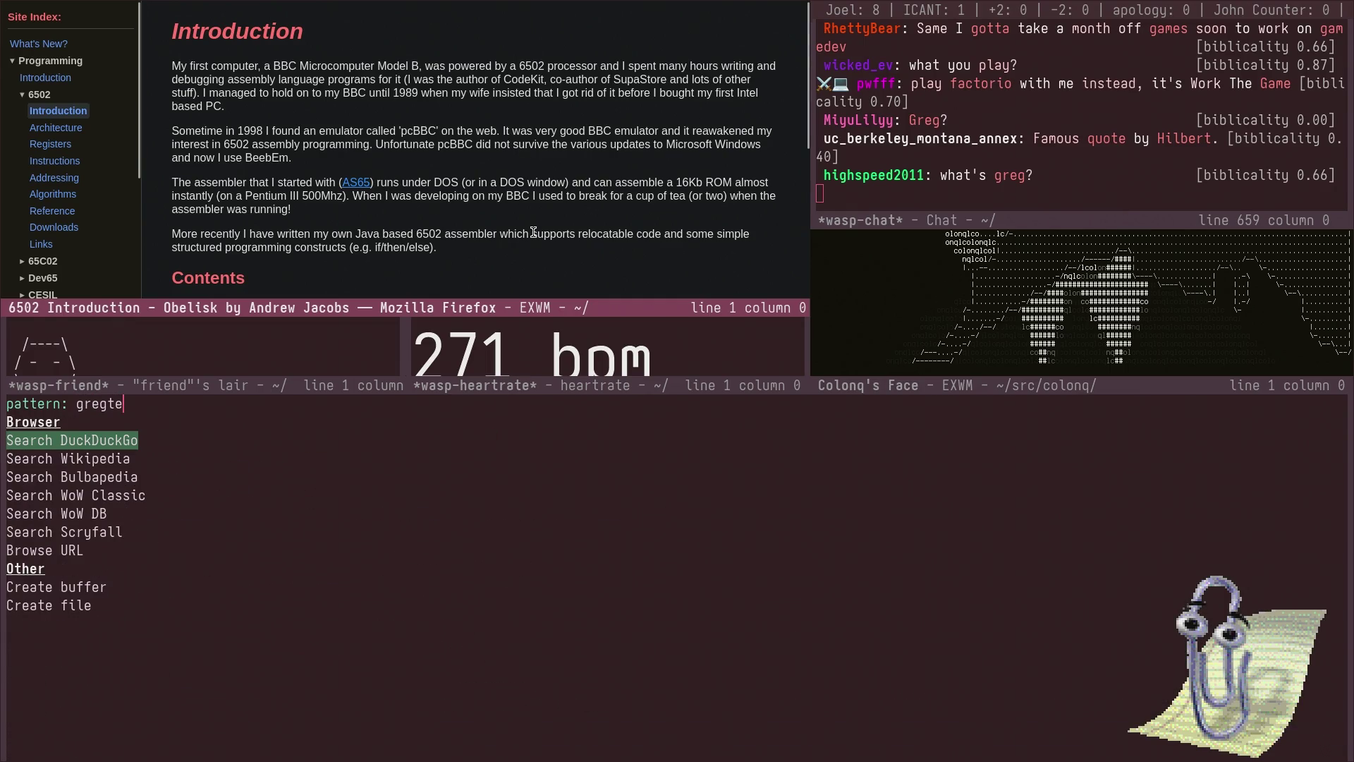
pyautogui.write('izons')
# - Run the DuckDuckGo search for 'gregtech new horizons' and skim the resulting page
pyautogui.press('Return')
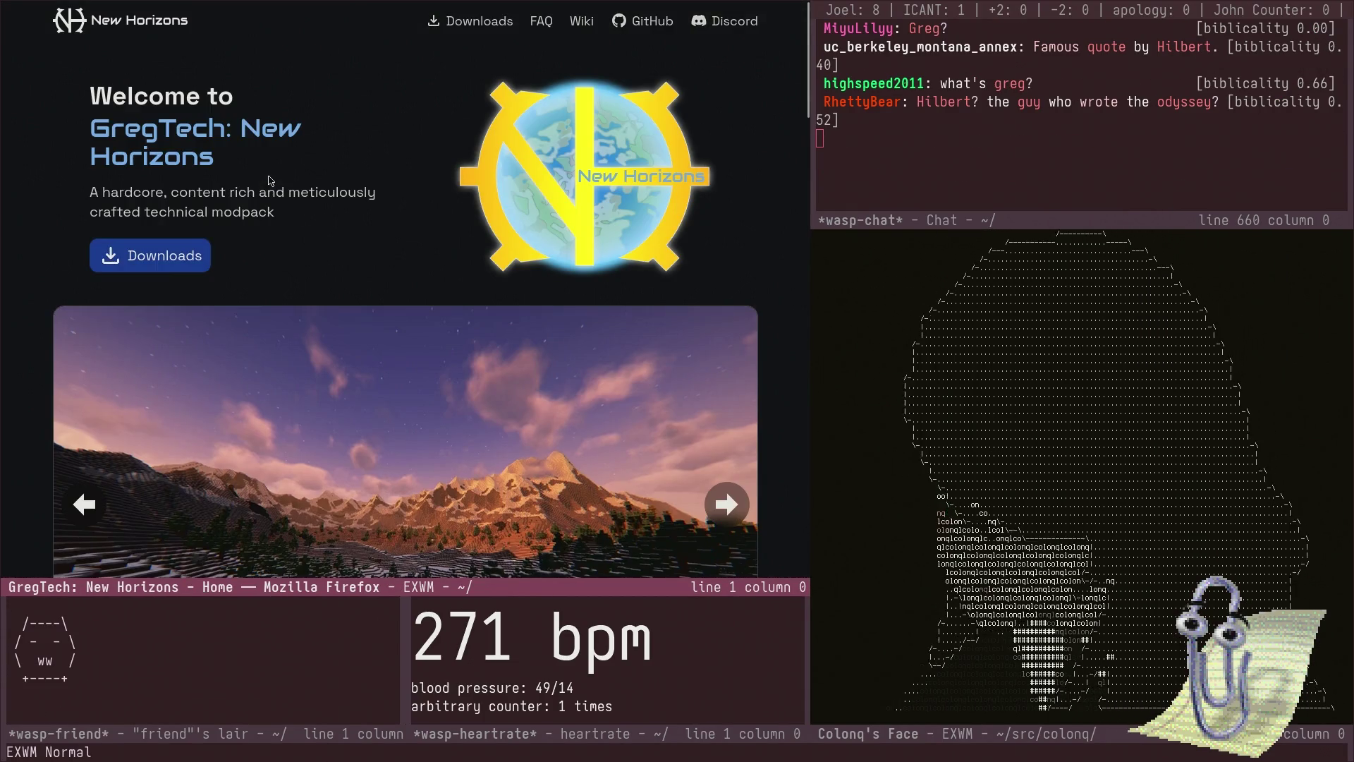
pyautogui.scroll(-10, 317, 228)
pyautogui.scroll(8, 345, 234)
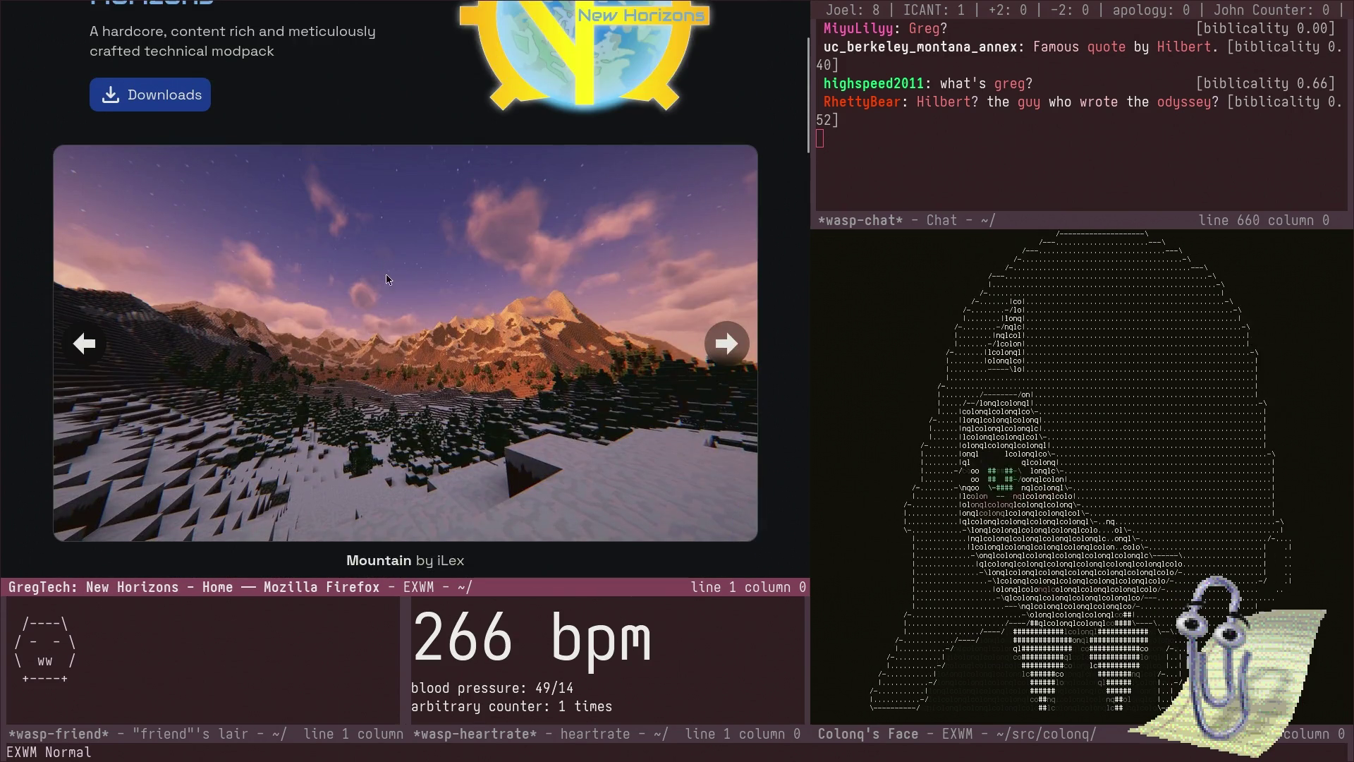
pyautogui.scroll(-1, 384, 271)
# - Run a Wikipedia search for 'brow' from the launcher prompt
pyautogui.press('super+space')
pyautogui.write('brow')
pyautogui.press('Down')
pyautogui.press('Return')
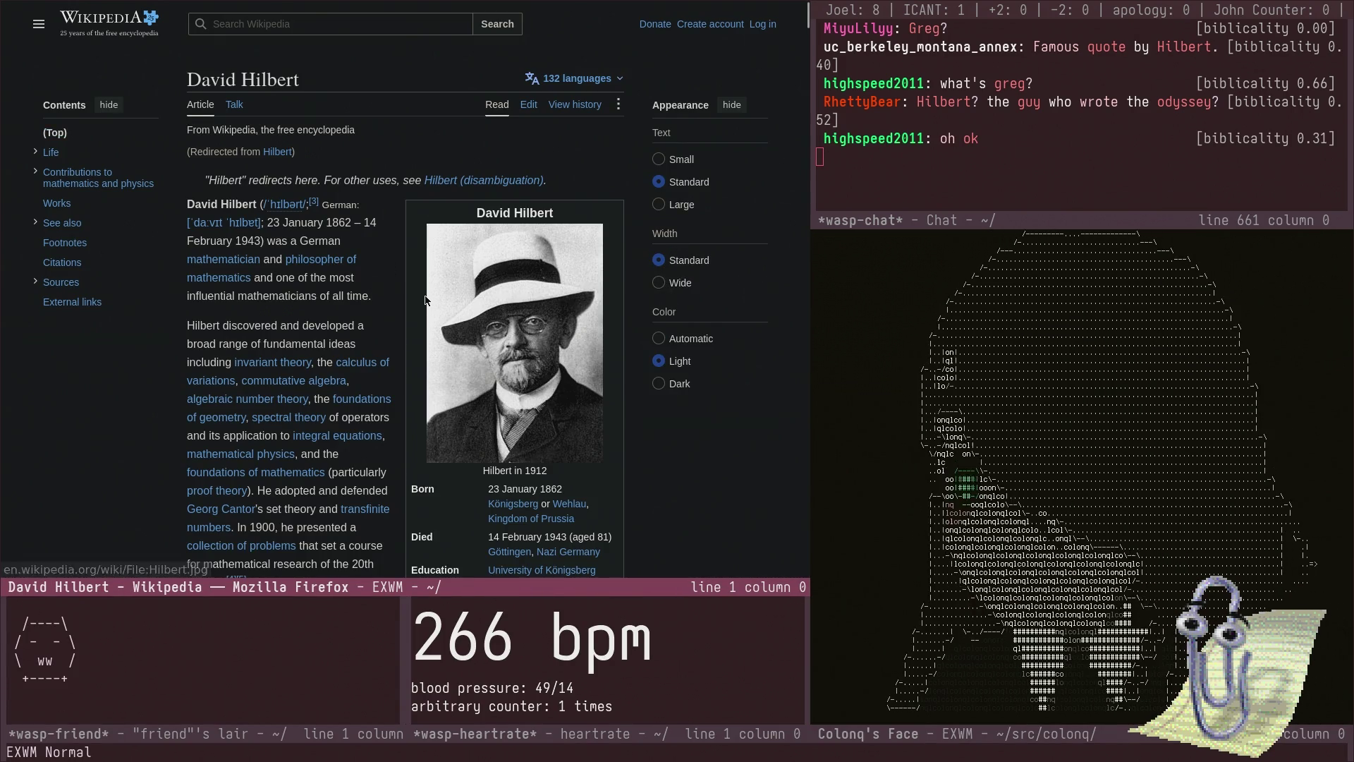
pyautogui.scroll(-2, 475, 314)
# - Go back to the GregTech: New Horizons page, then back to the 6502 Introduction page
pyautogui.hotkey('alt', 'Left')
pyautogui.scroll(-15, 475, 314)
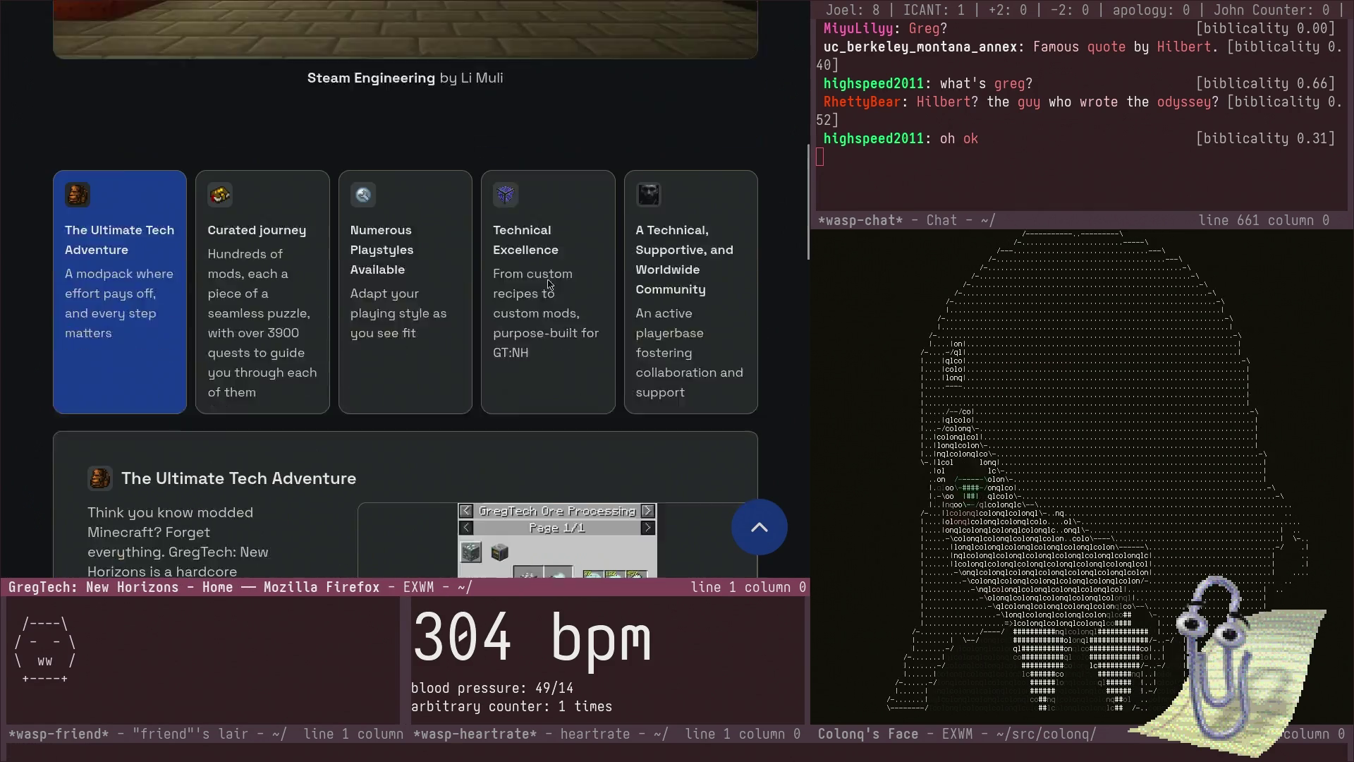
pyautogui.scroll(-5, 547, 268)
pyautogui.hotkey('alt', 'Left')
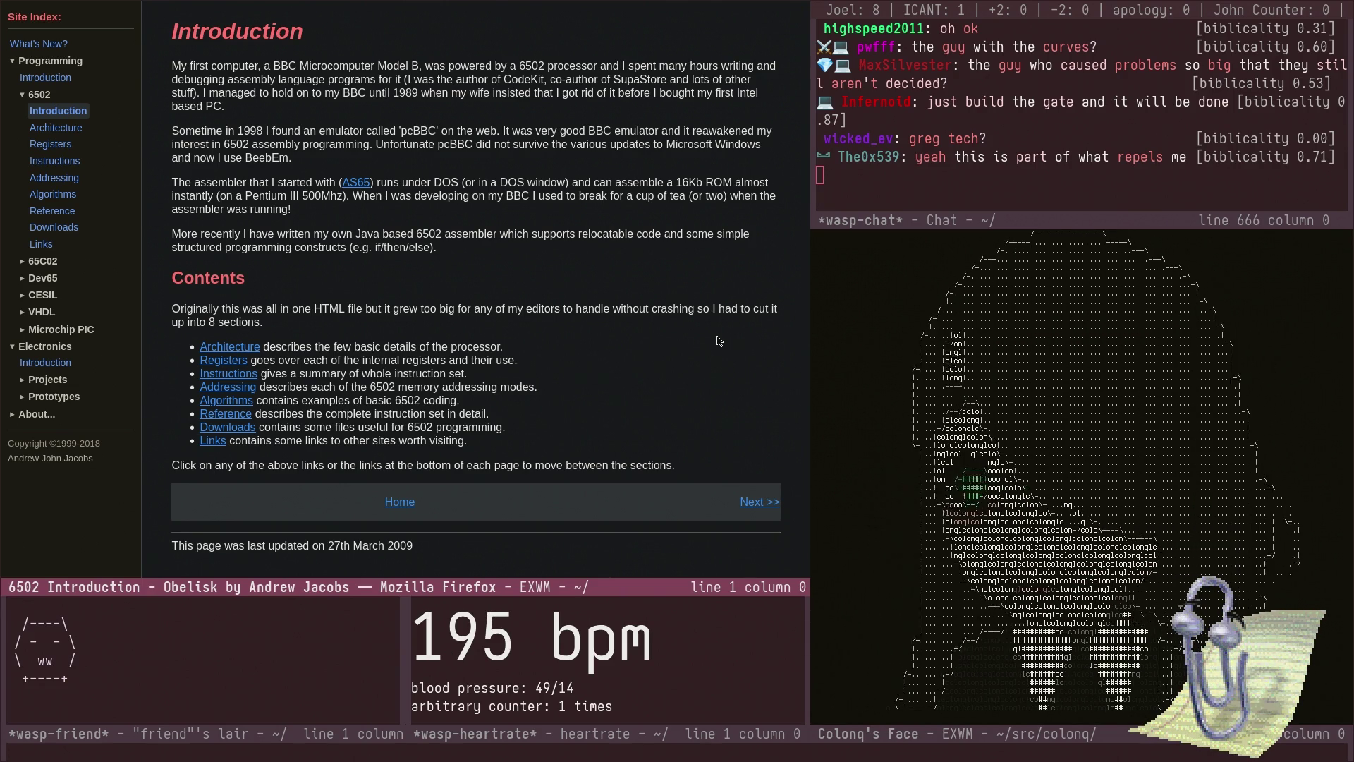
# - Search Wikipedia for 'hilbert' to load the David Hilbert article and scroll to its introduction
pyautogui.hotkey('ctrl', 'x')
pyautogui.write('b')
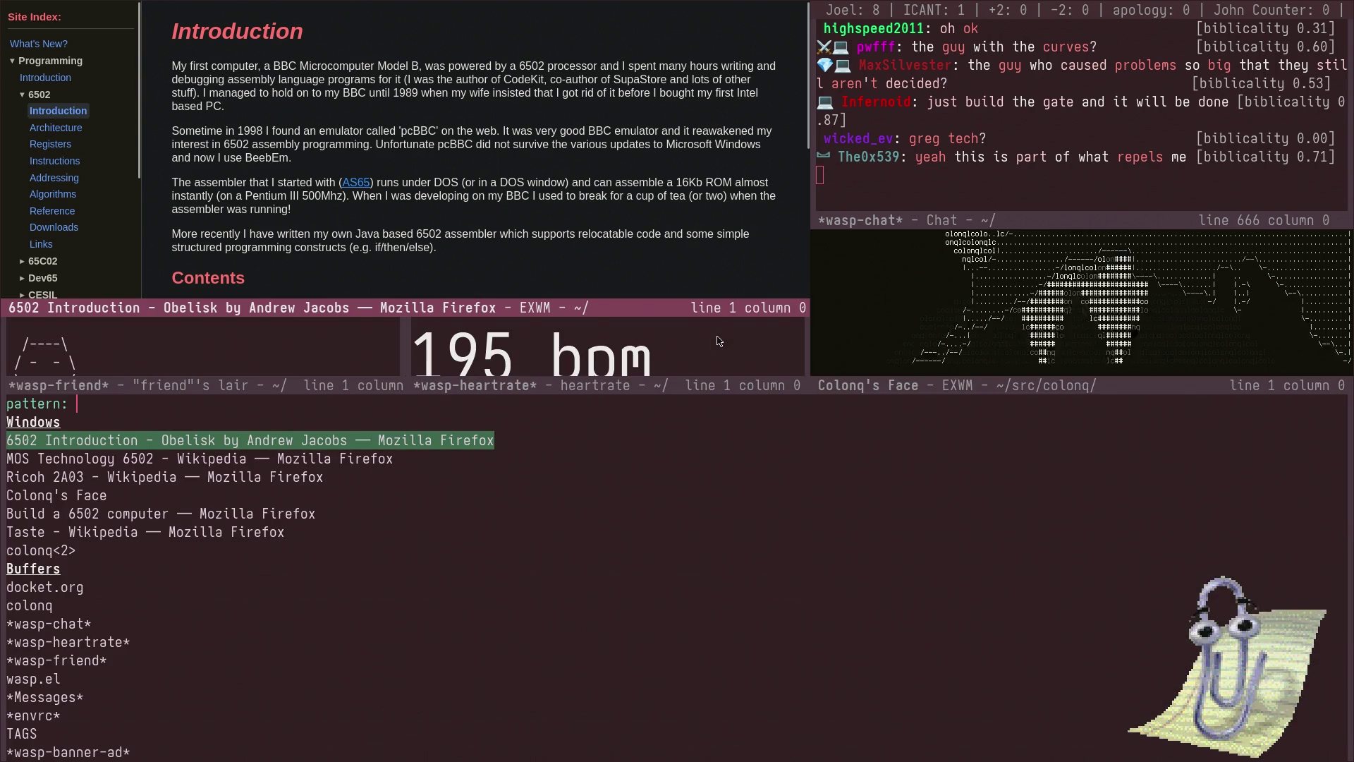
pyautogui.write('hilbert')
pyautogui.press('Down')
pyautogui.press('Return')
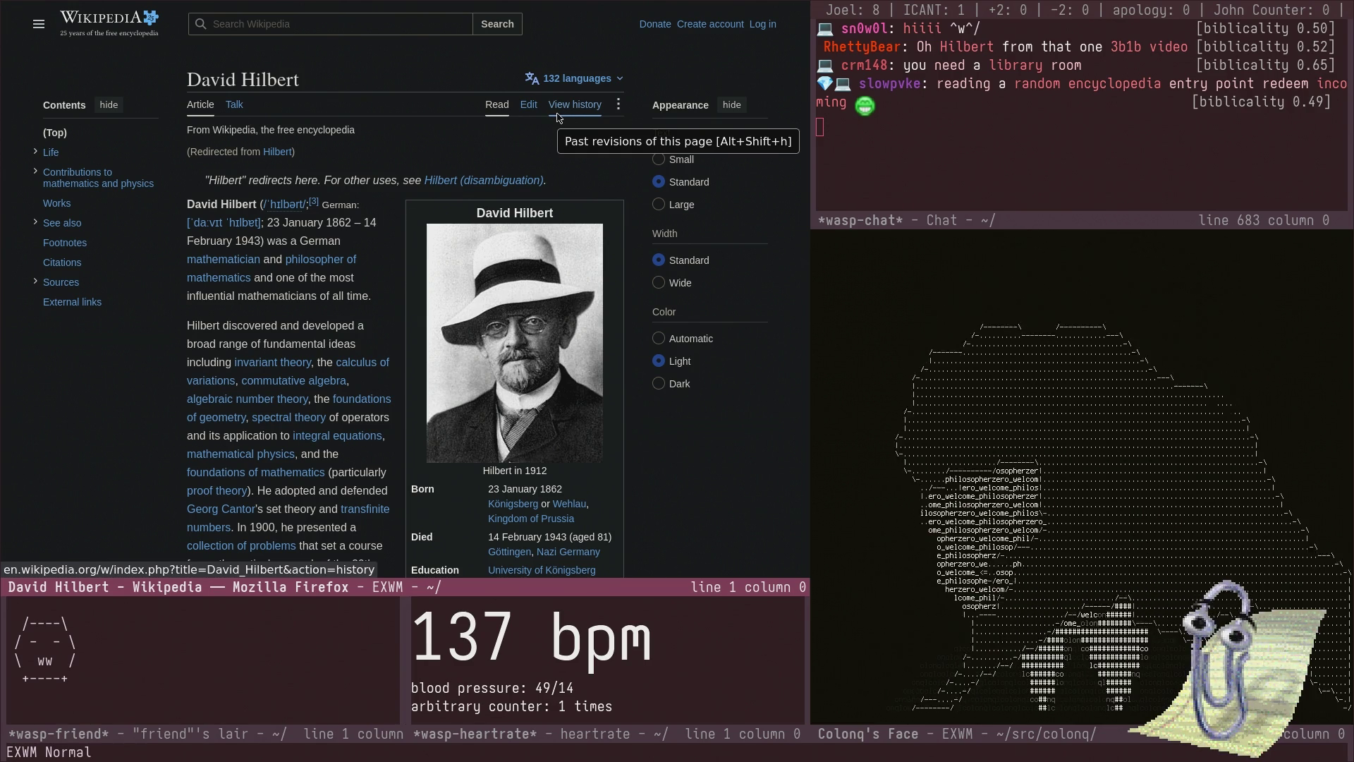
pyautogui.scroll(-4, 366, 381)
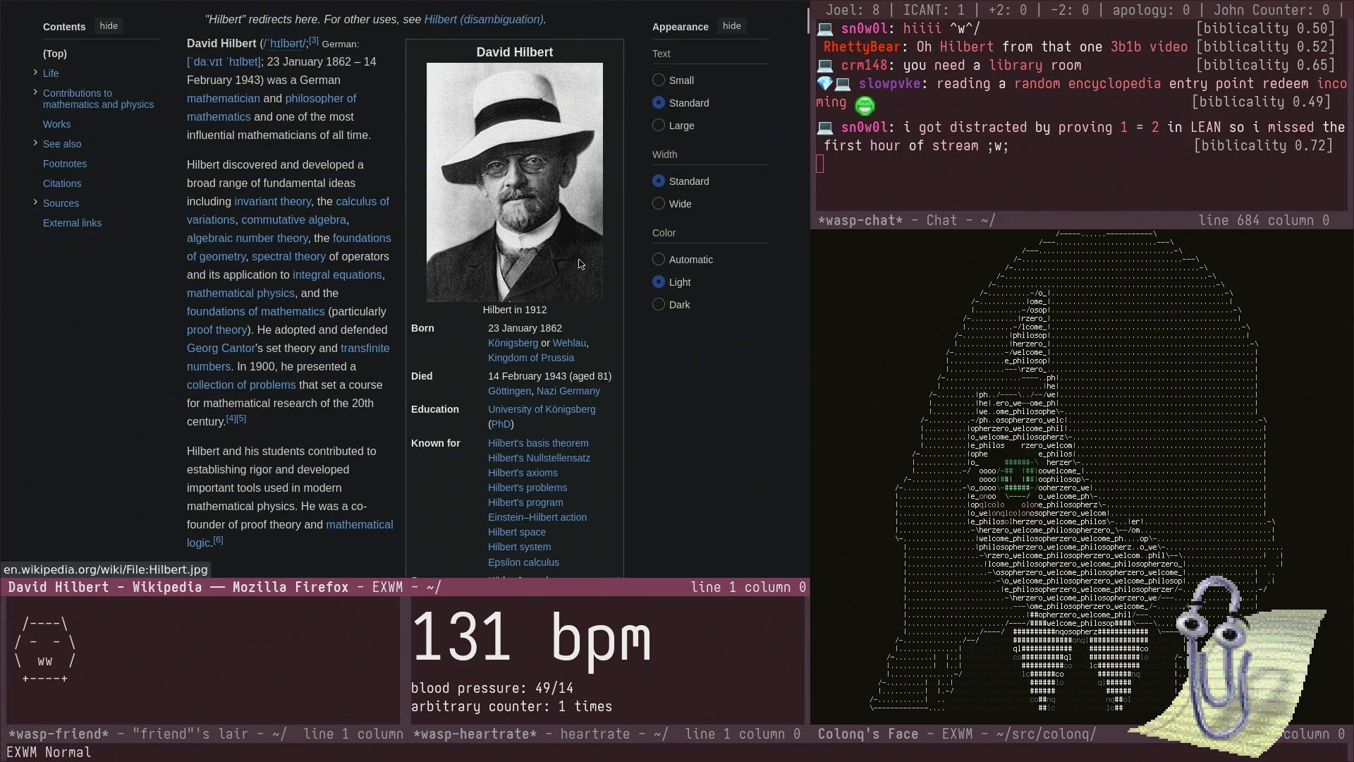
pyautogui.scroll(-2, 625, 316)
pyautogui.scroll(2, 625, 316)
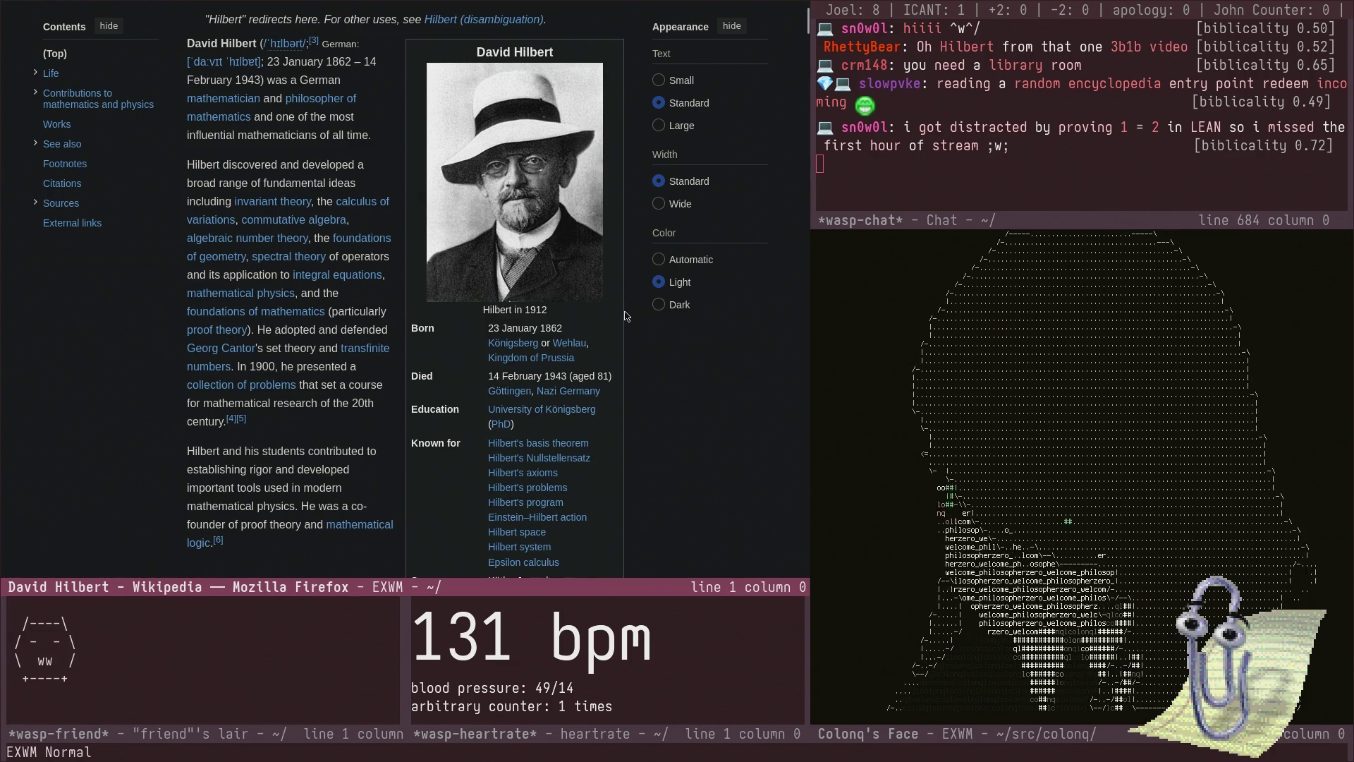
pyautogui.scroll(-2, 626, 325)
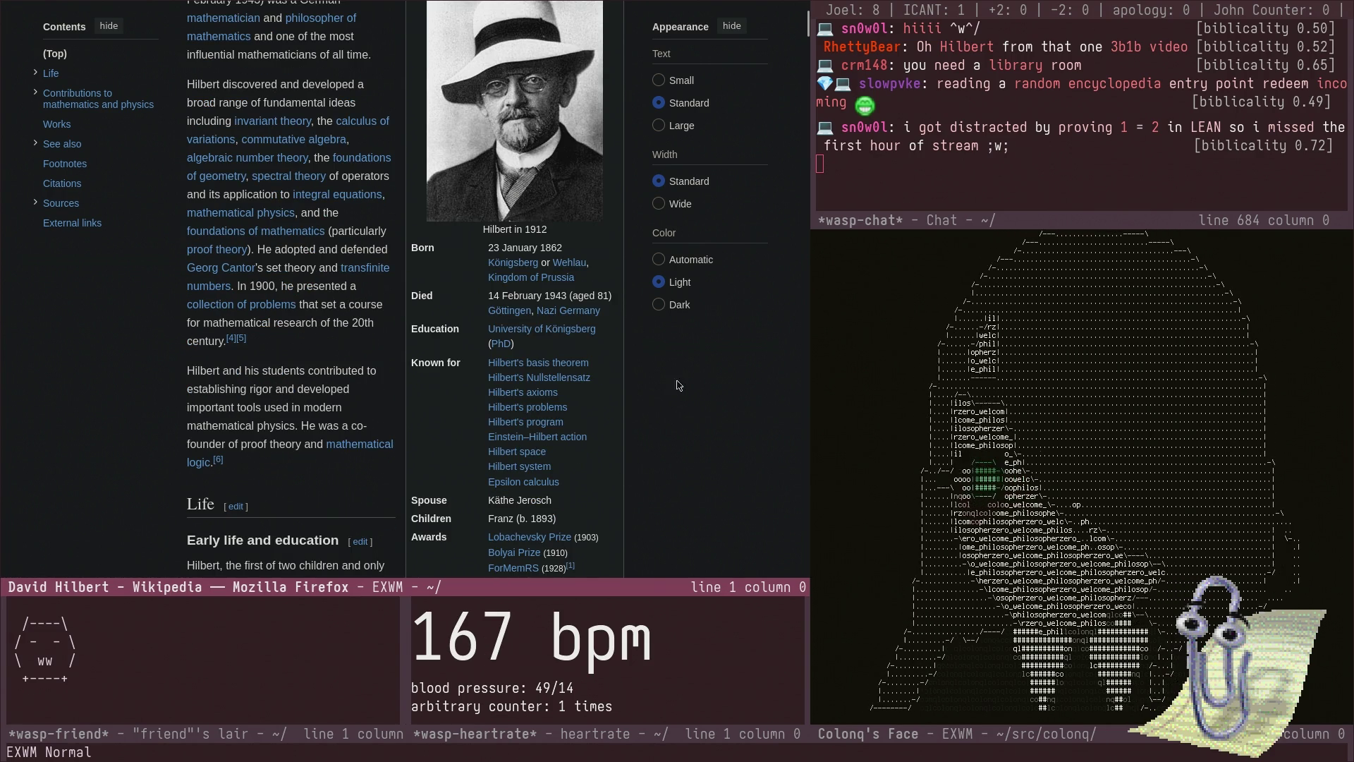
pyautogui.scroll(-4, 169, 502)
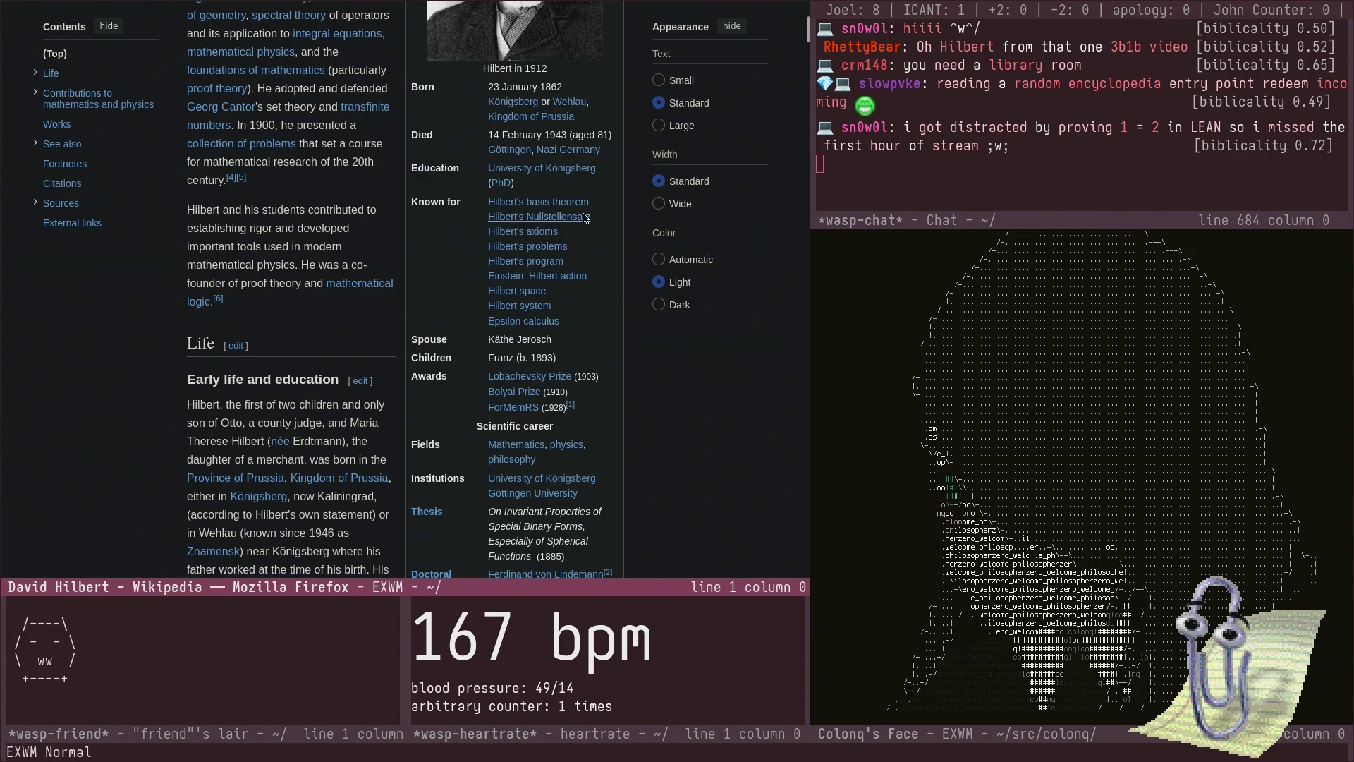
pyautogui.scroll(9, 386, 262)
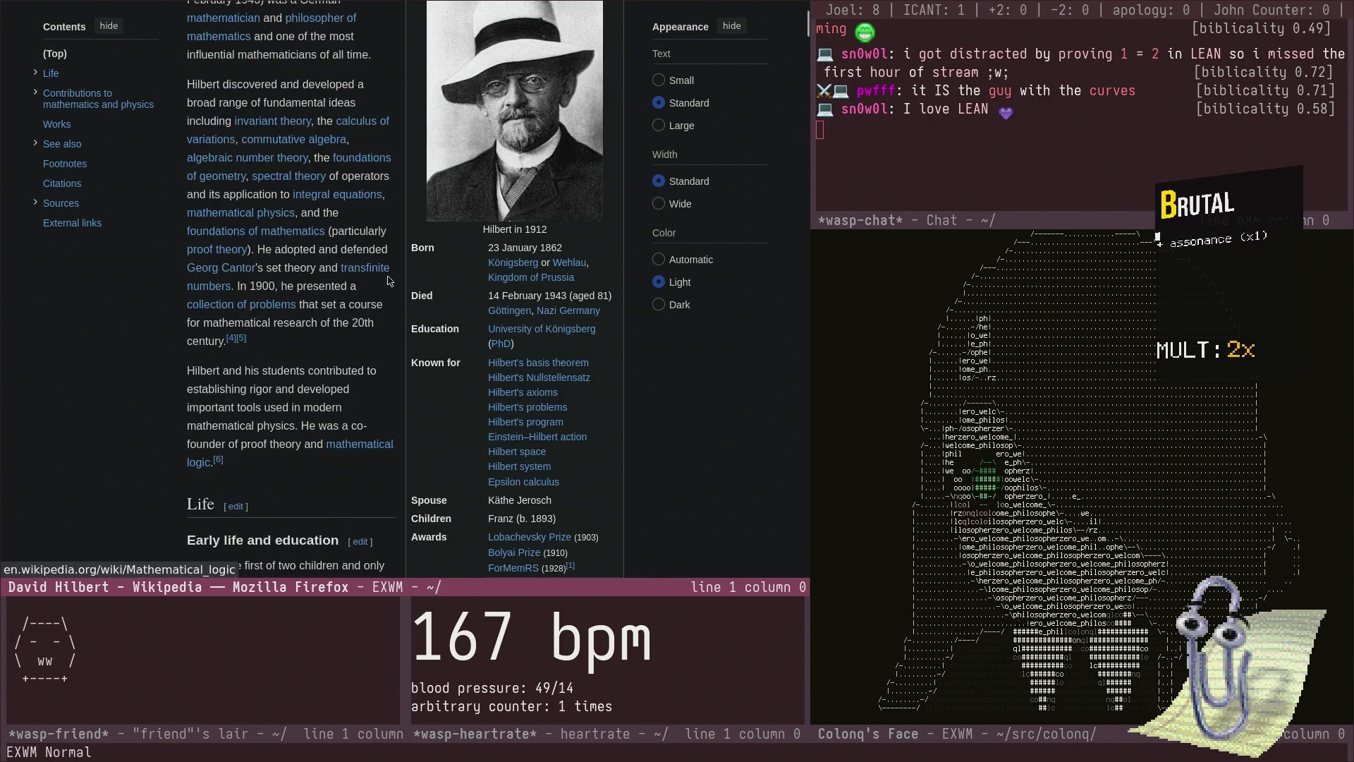
pyautogui.scroll(-7, 386, 263)
pyautogui.scroll(2, 395, 244)
pyautogui.scroll(5, 394, 240)
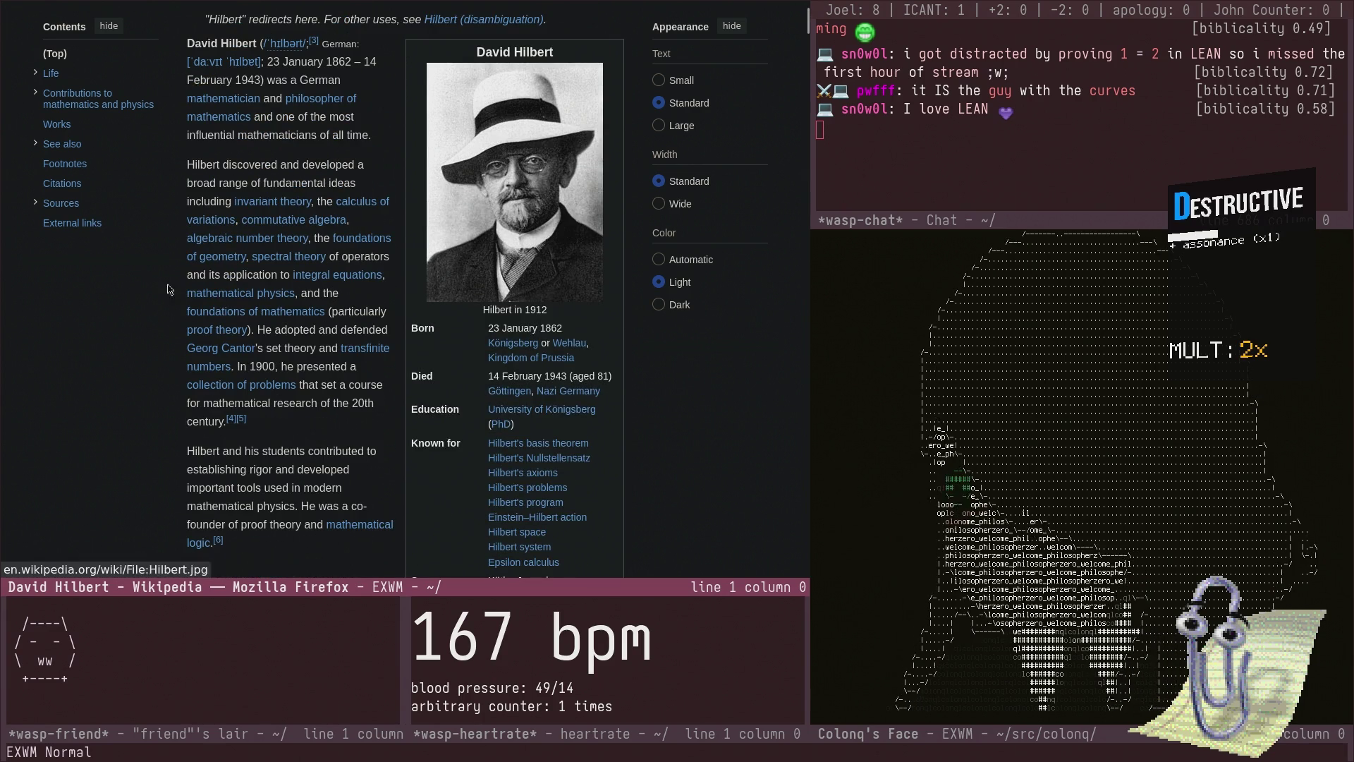
pyautogui.scroll(-12, 275, 264)
pyautogui.scroll(-20, 190, 250)
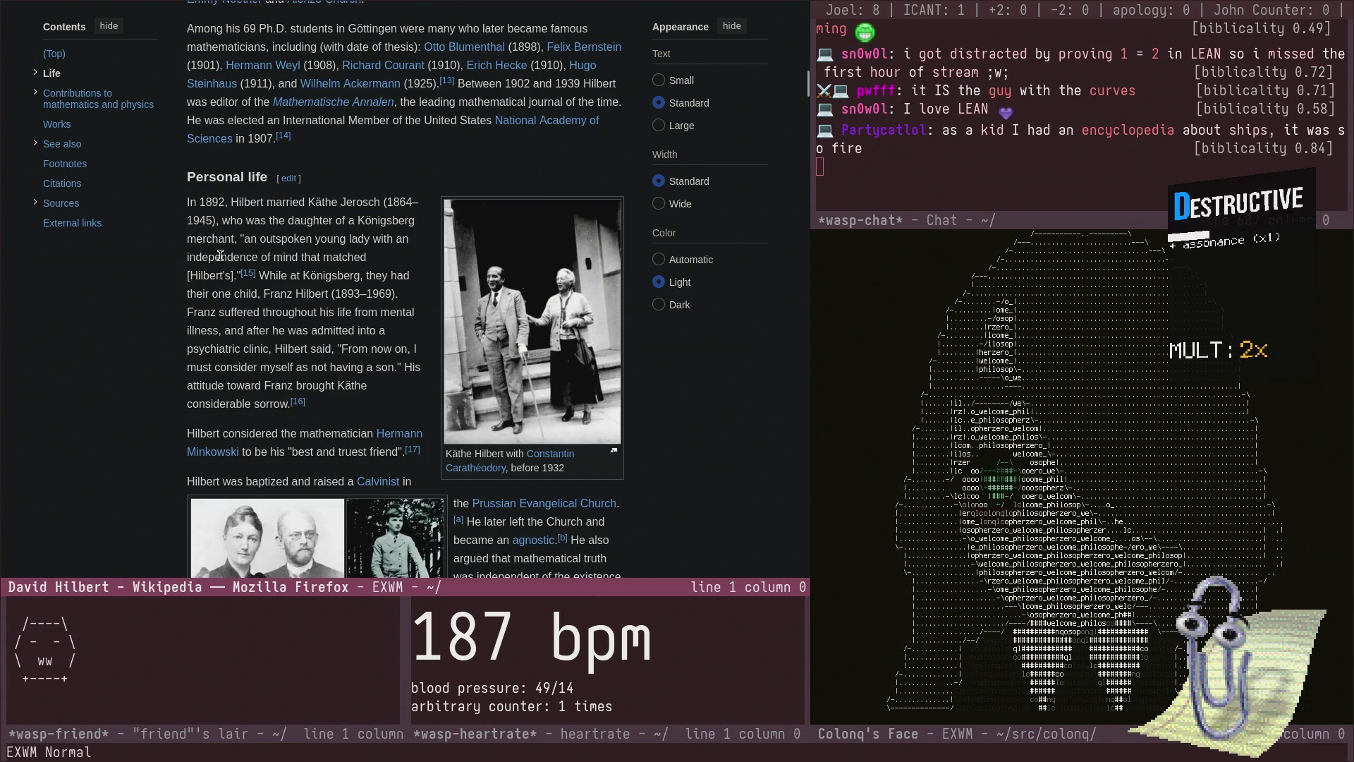
pyautogui.scroll(-5, 220, 257)
pyautogui.scroll(-15, 214, 241)
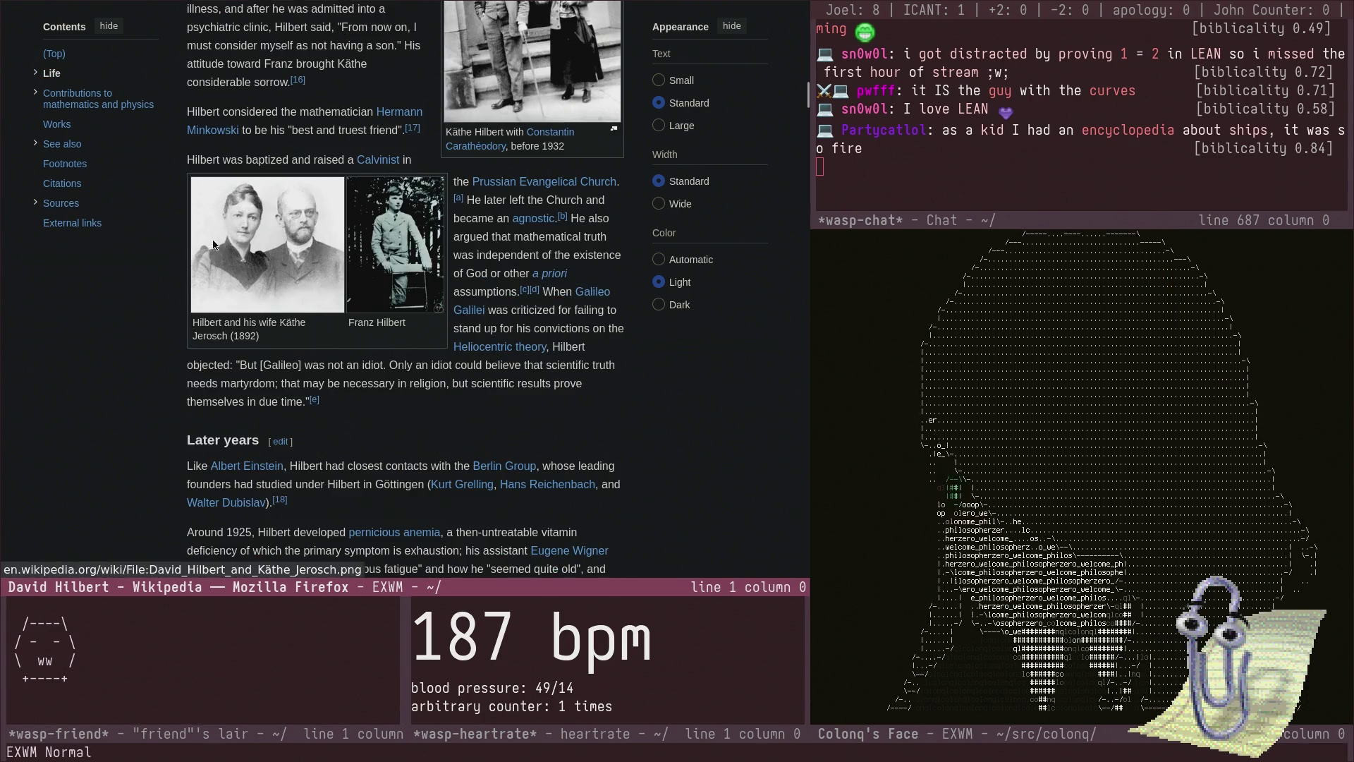
pyautogui.scroll(15, 218, 234)
pyautogui.scroll(20, 211, 247)
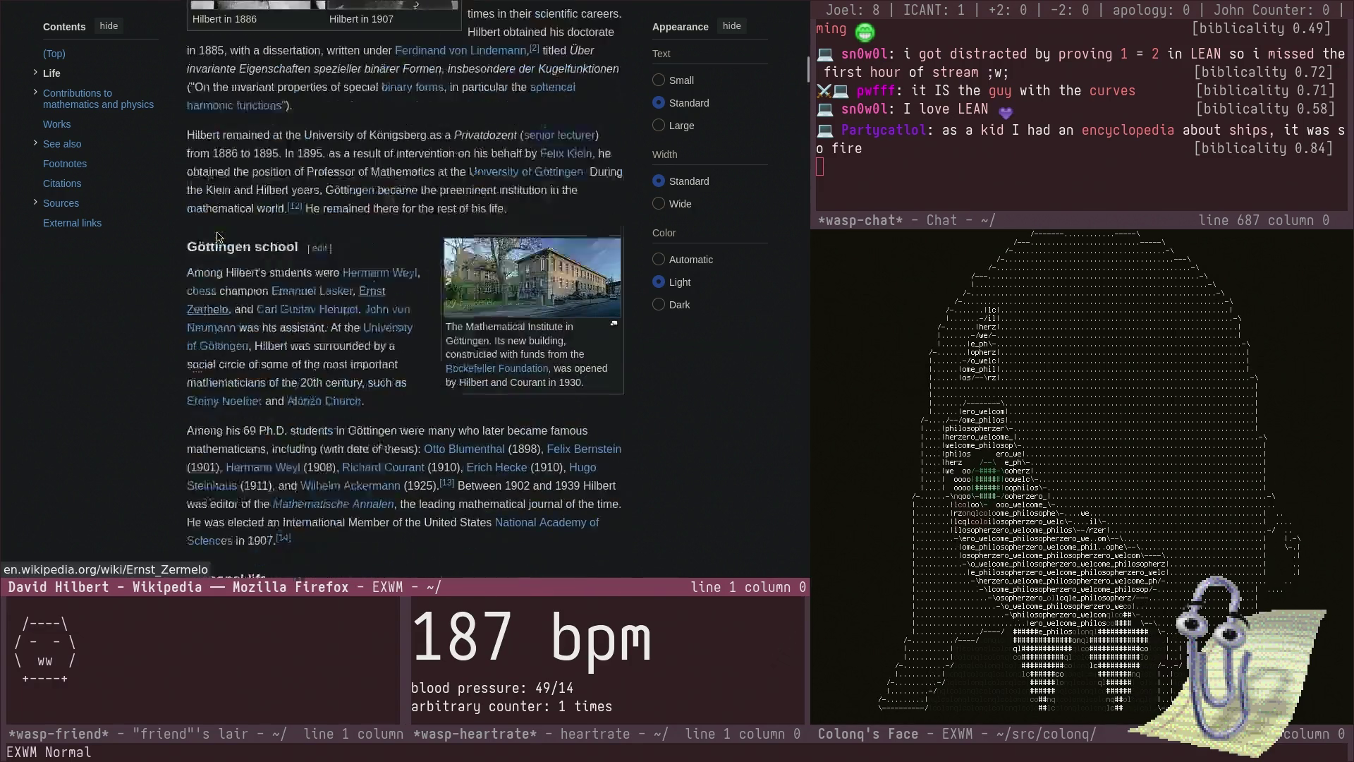
pyautogui.scroll(-1, 47, 405)
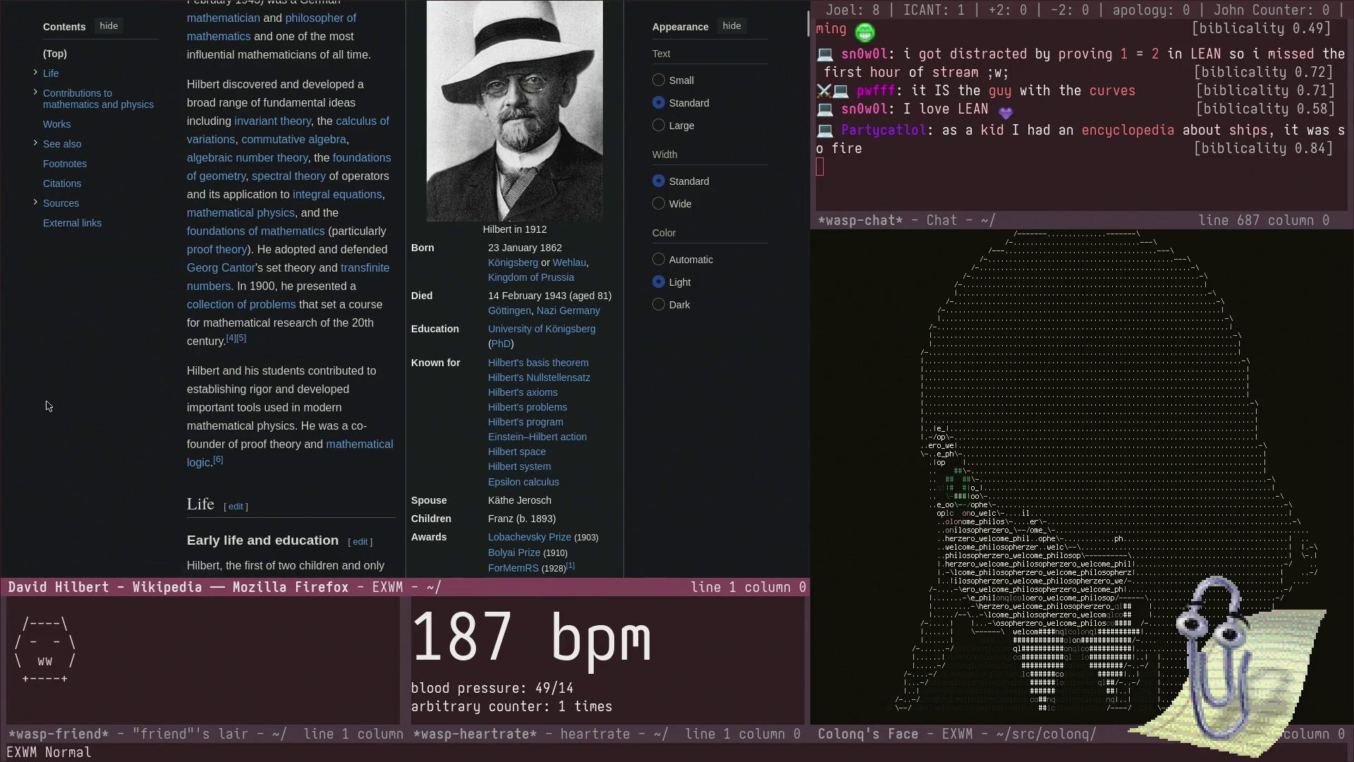
pyautogui.scroll(-1, 106, 391)
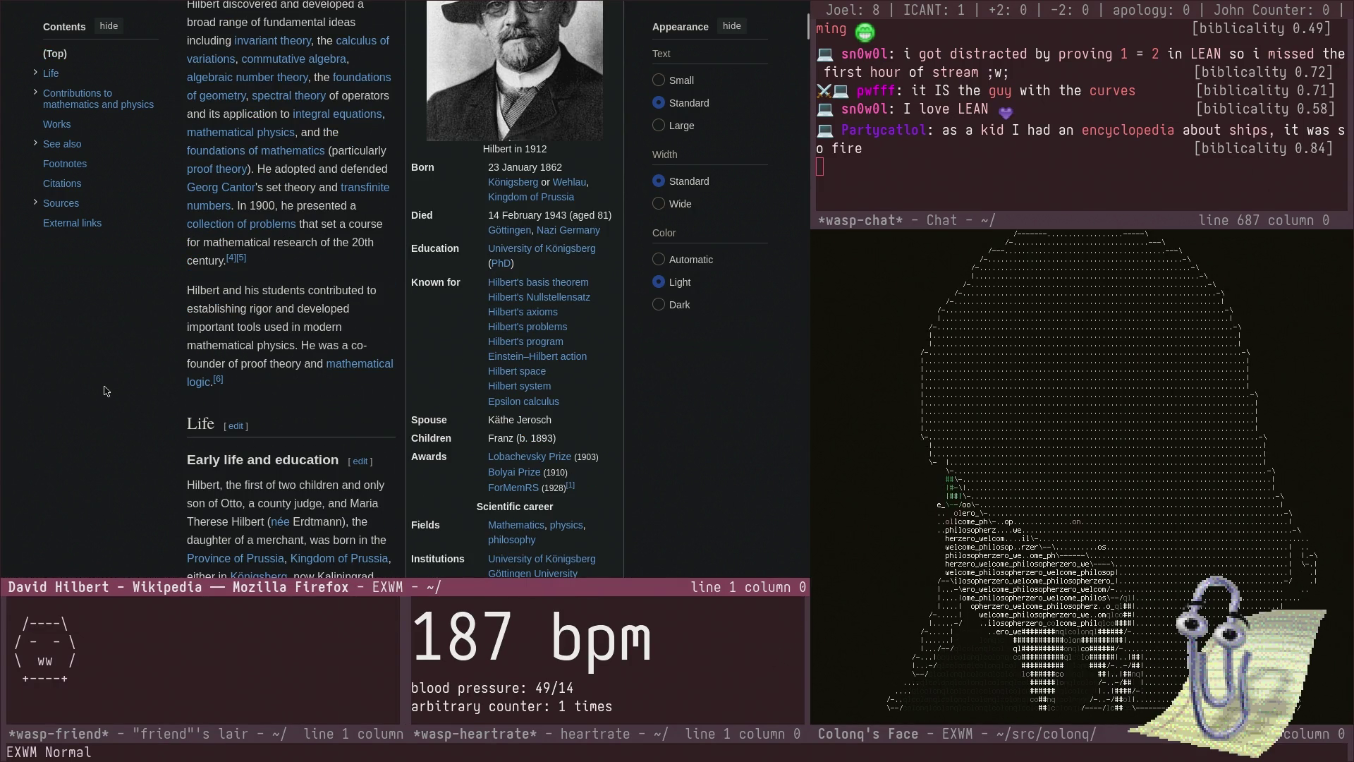
pyautogui.scroll(-1, 103, 383)
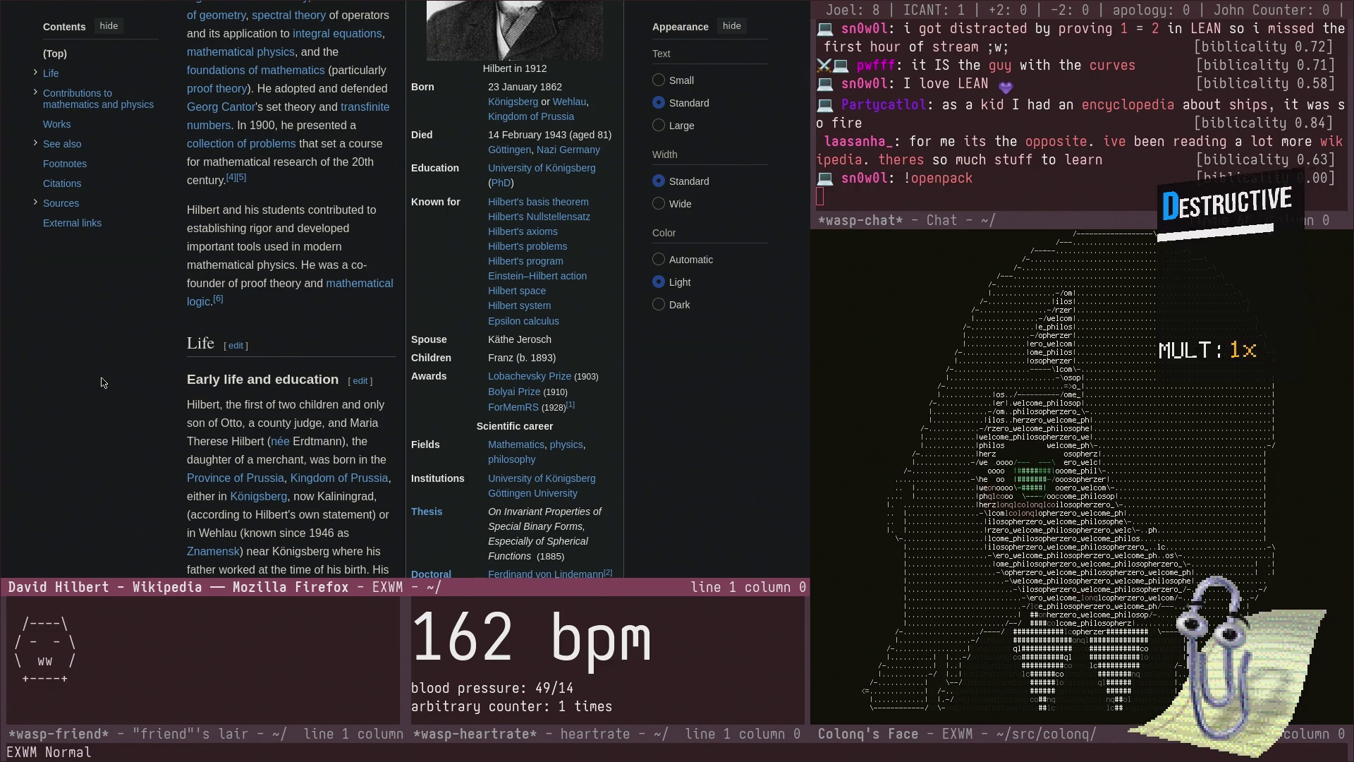
pyautogui.scroll(2, 103, 383)
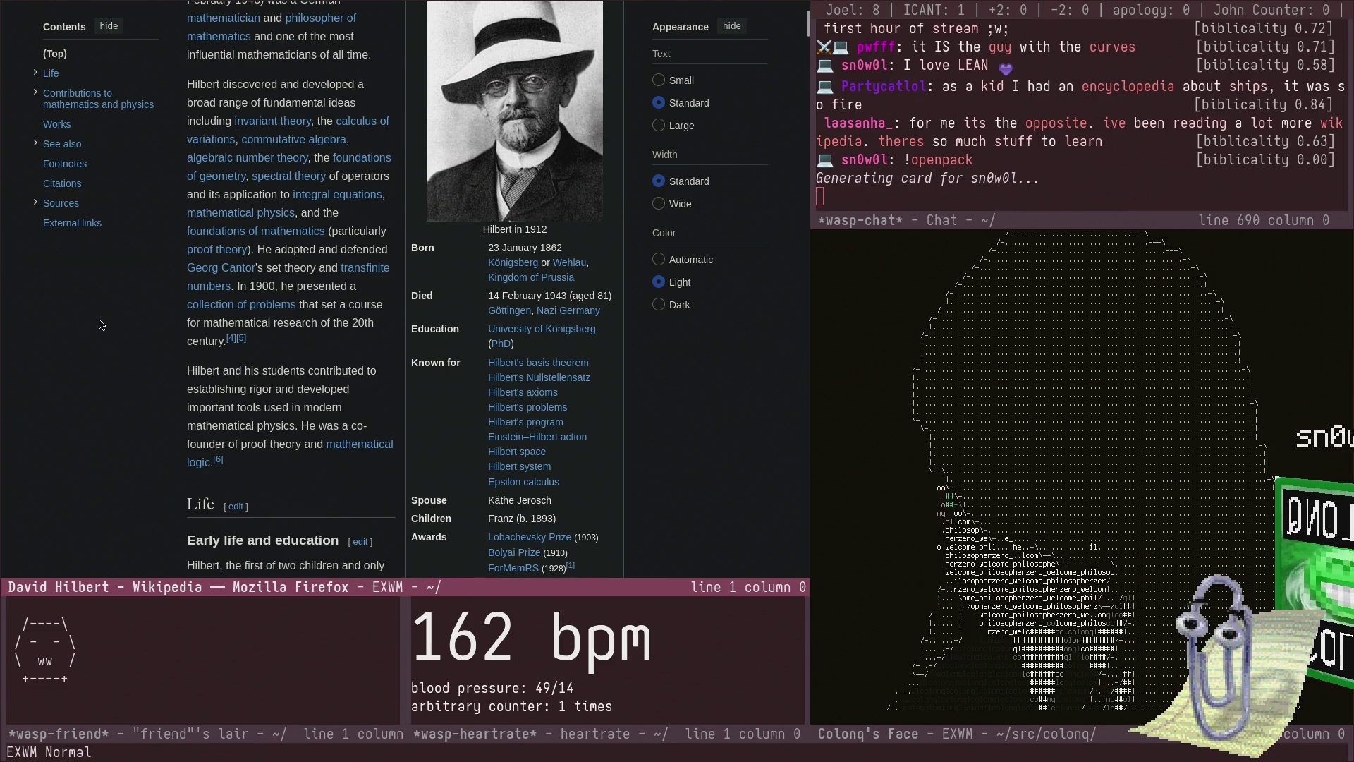
pyautogui.scroll(6, 37, 336)
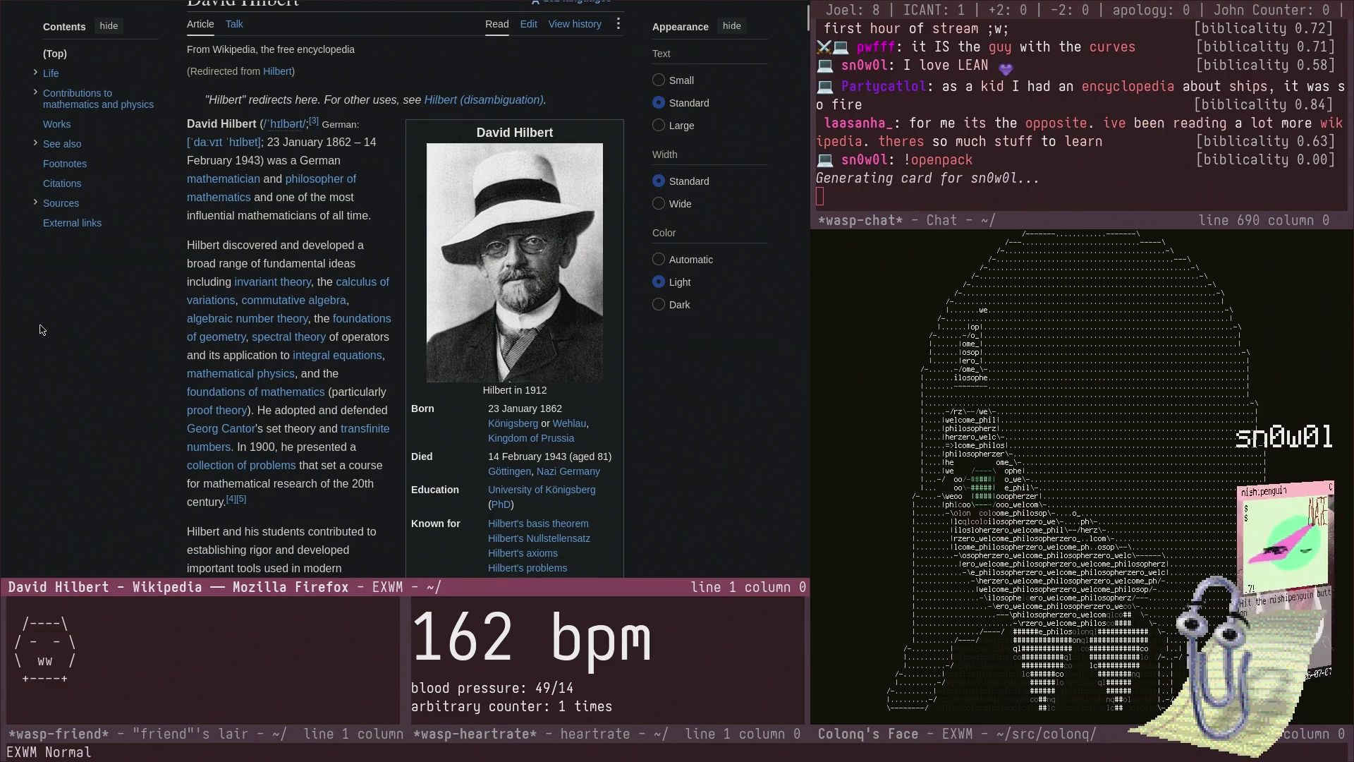
pyautogui.scroll(-4, 124, 274)
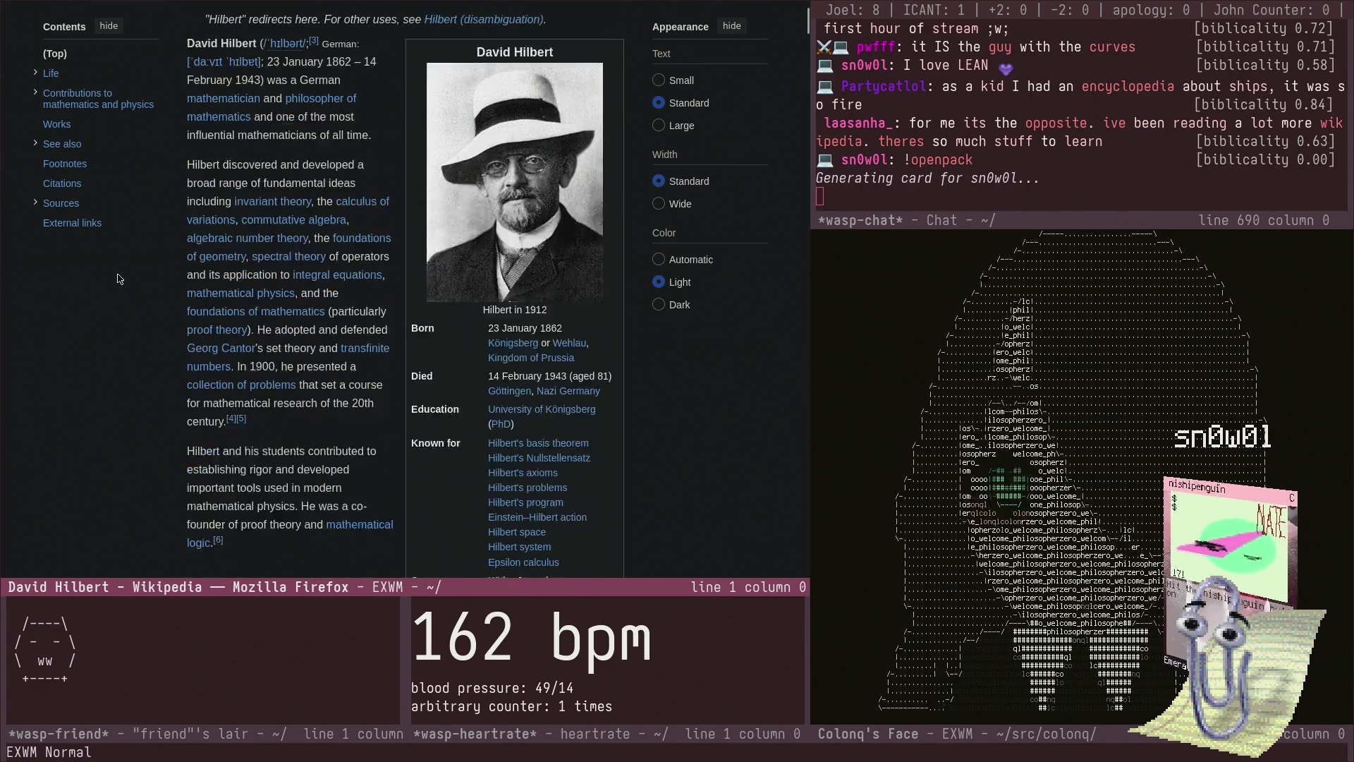
pyautogui.scroll(-6, 118, 279)
pyautogui.scroll(6, 120, 282)
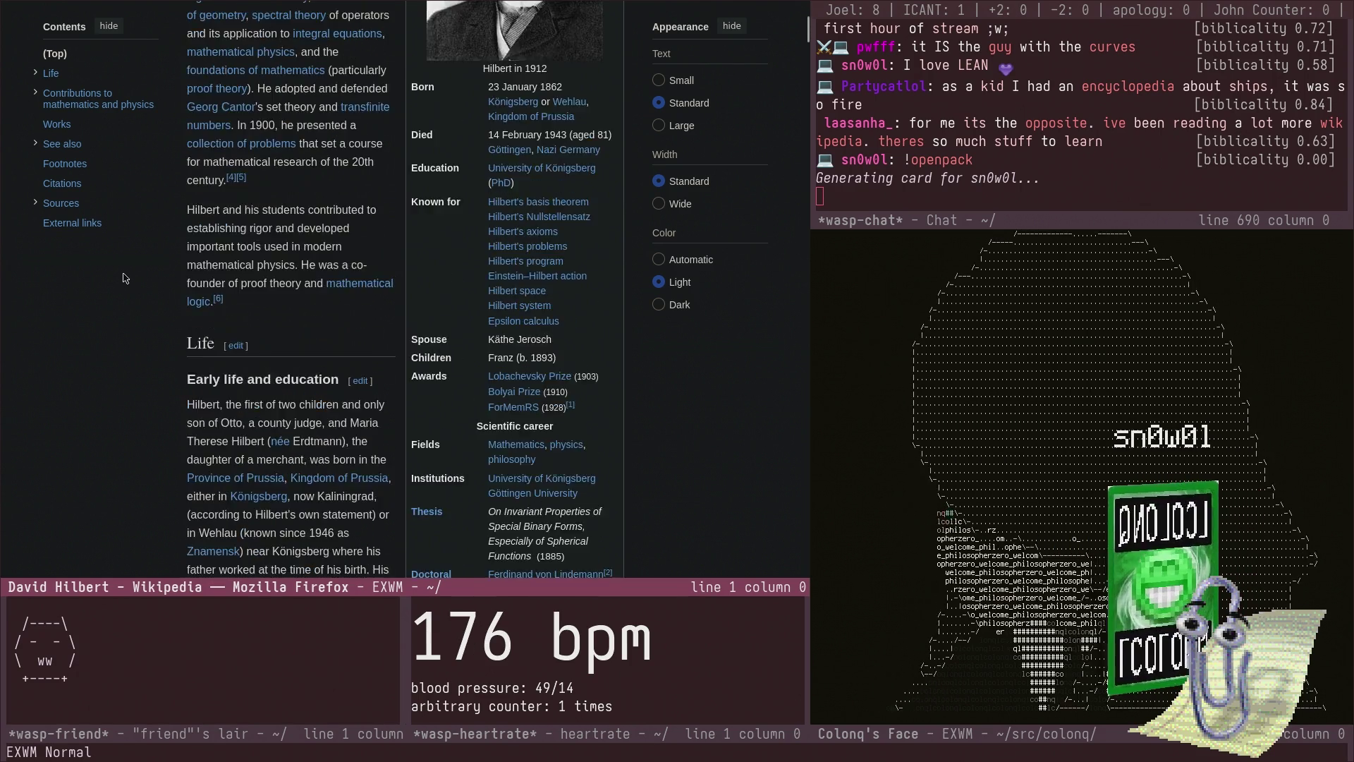
pyautogui.scroll(6, 134, 308)
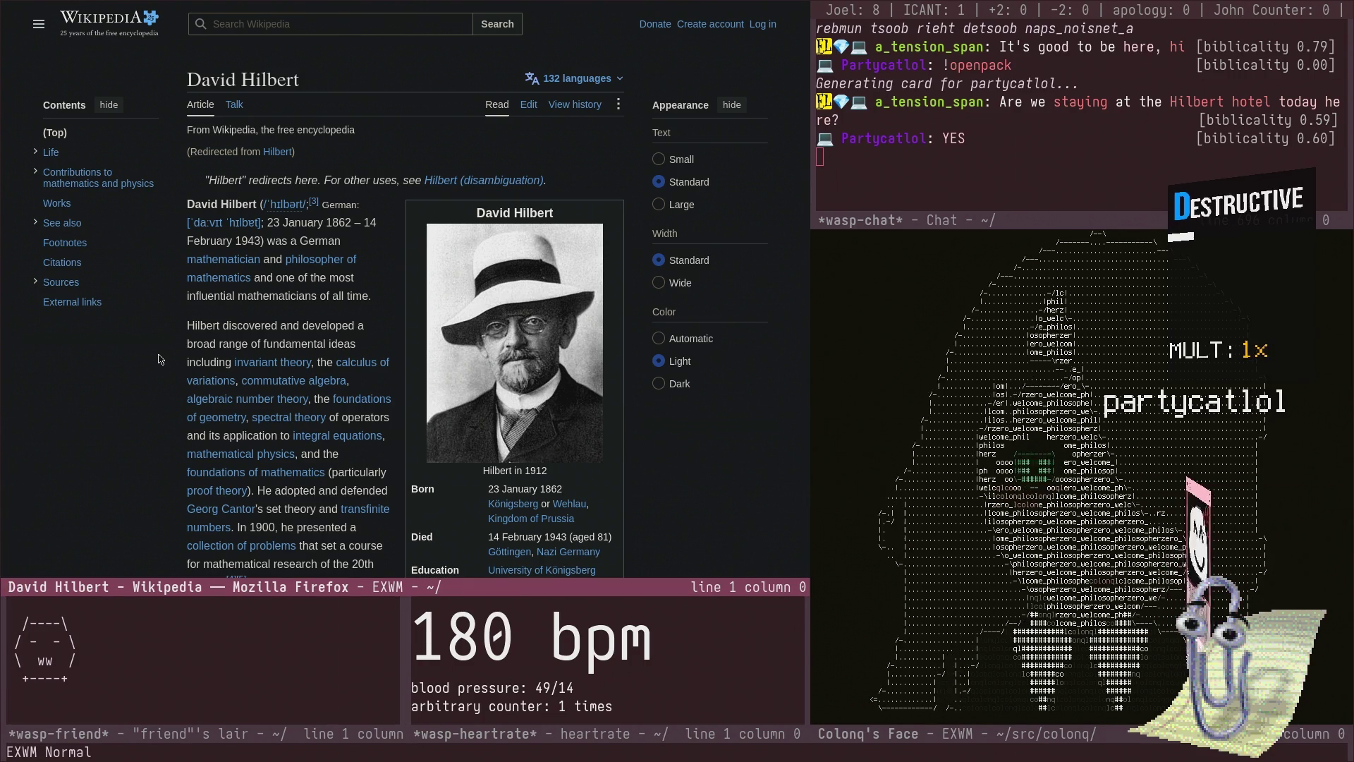
pyautogui.scroll(-3, 323, 318)
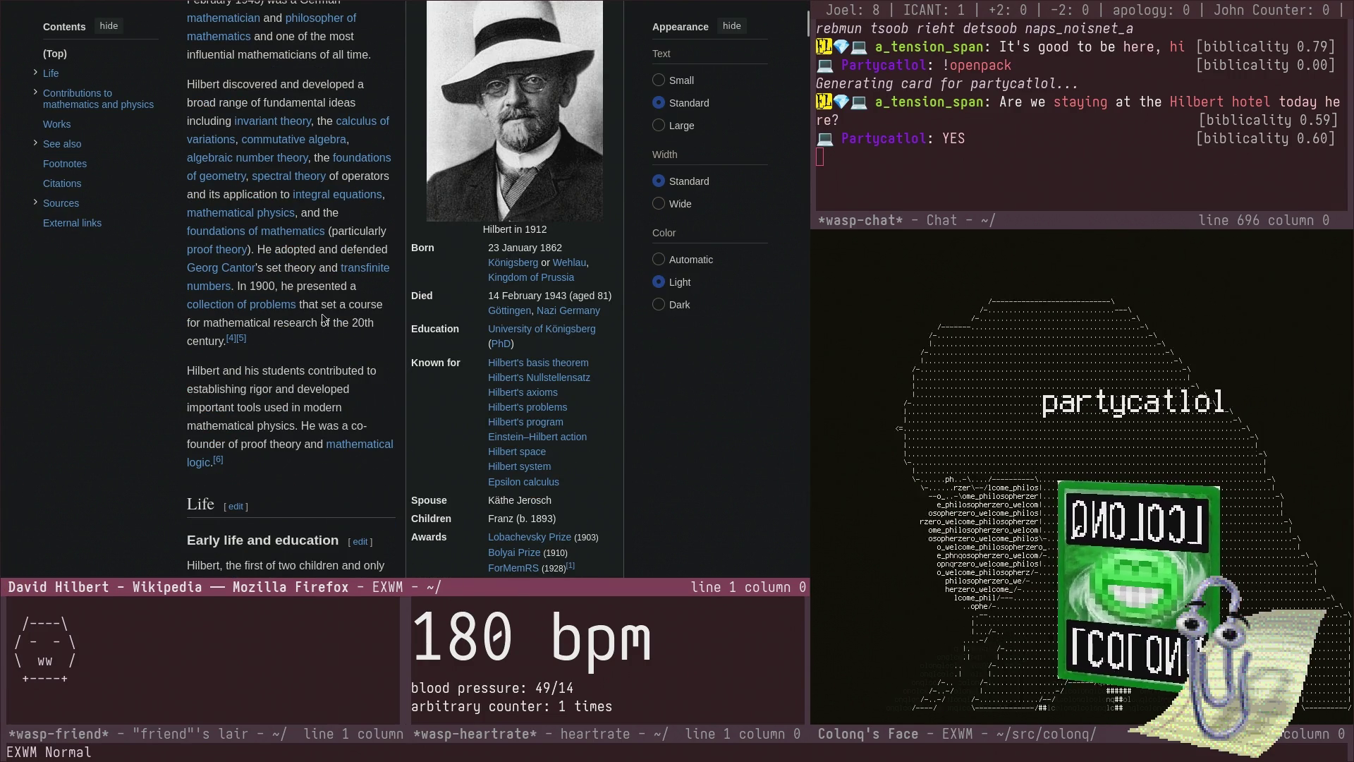
pyautogui.hotkey('ctrl', 'Tab')
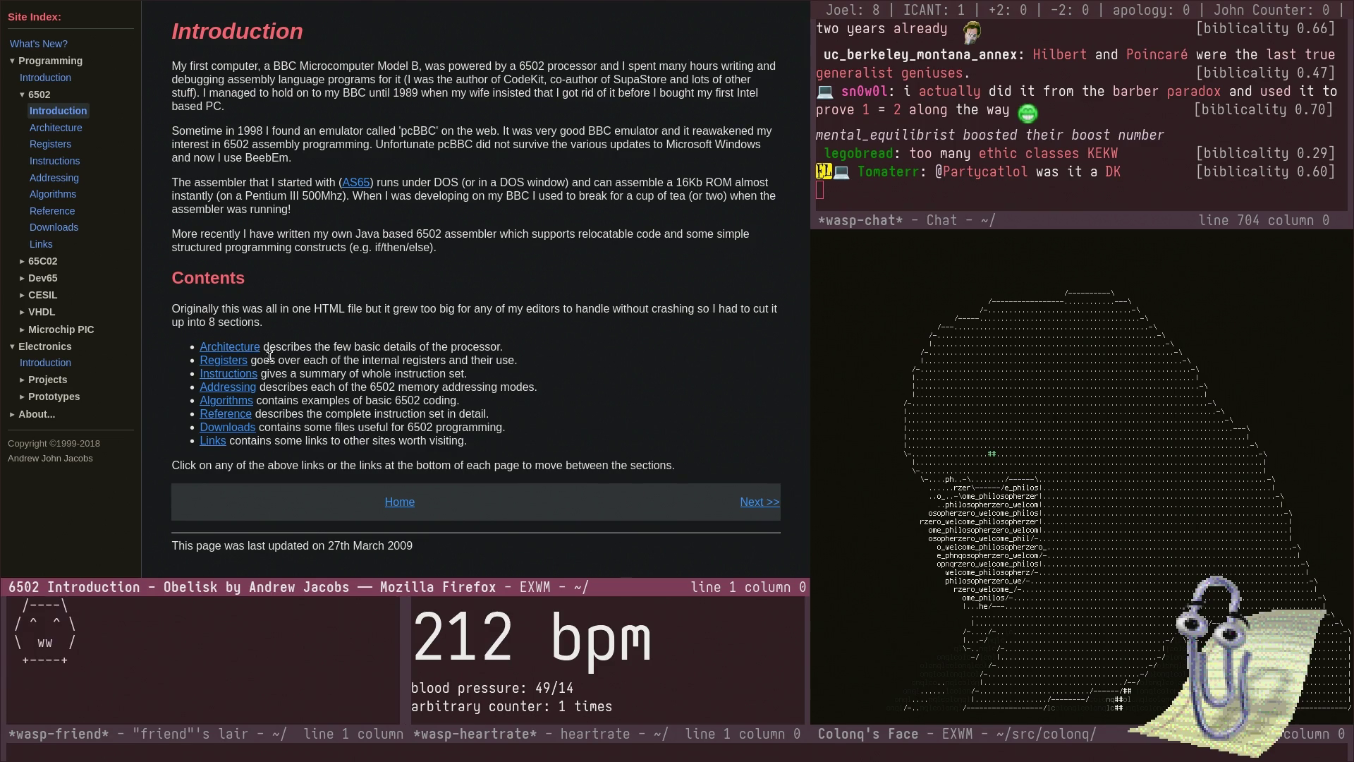
# - Follow the Architecture link in the Contents list to the Obelisk Basic Architecture page
pyautogui.click(232, 347)
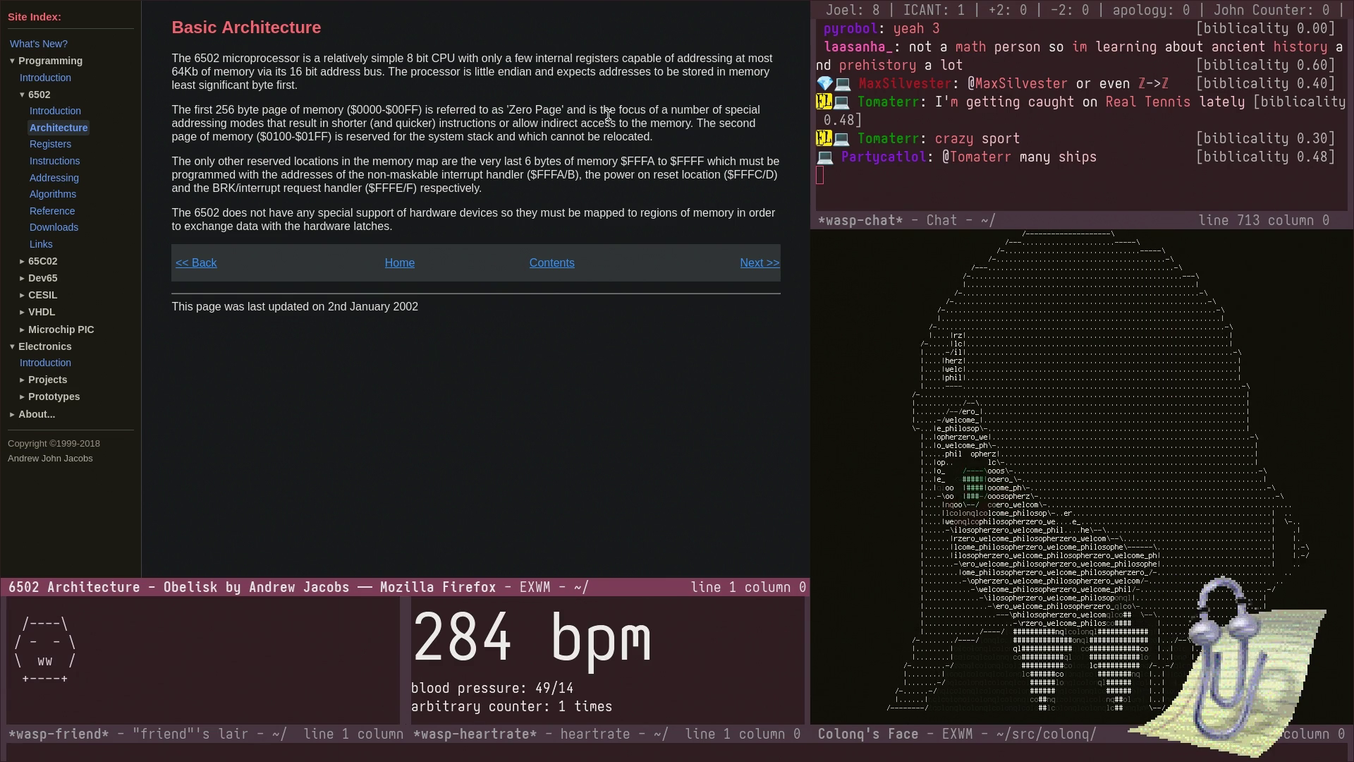
pyautogui.press('super+space')
# - Run a Wikipedia search for 'real tennis', then open and dismiss Firefox's context menu
pyautogui.write('real tennis')
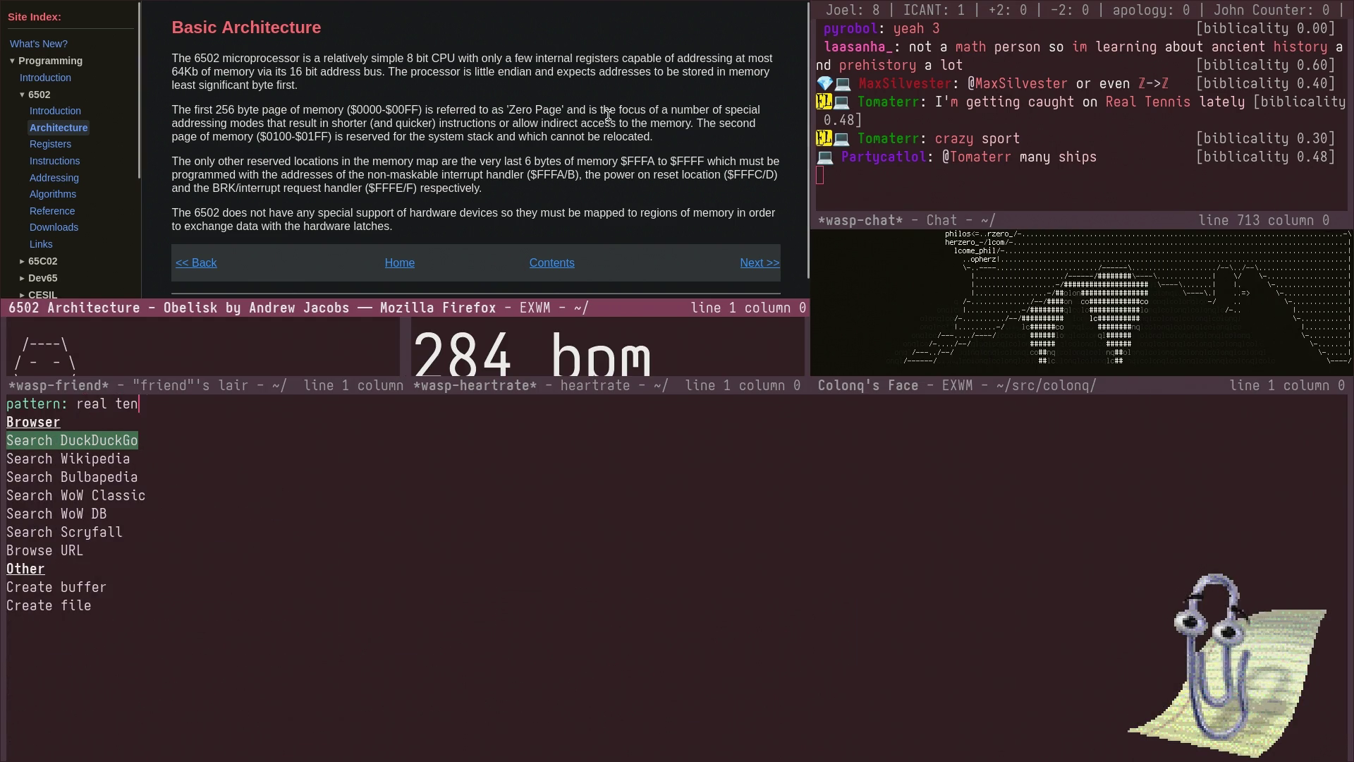
pyautogui.press('Down')
pyautogui.press('Return')
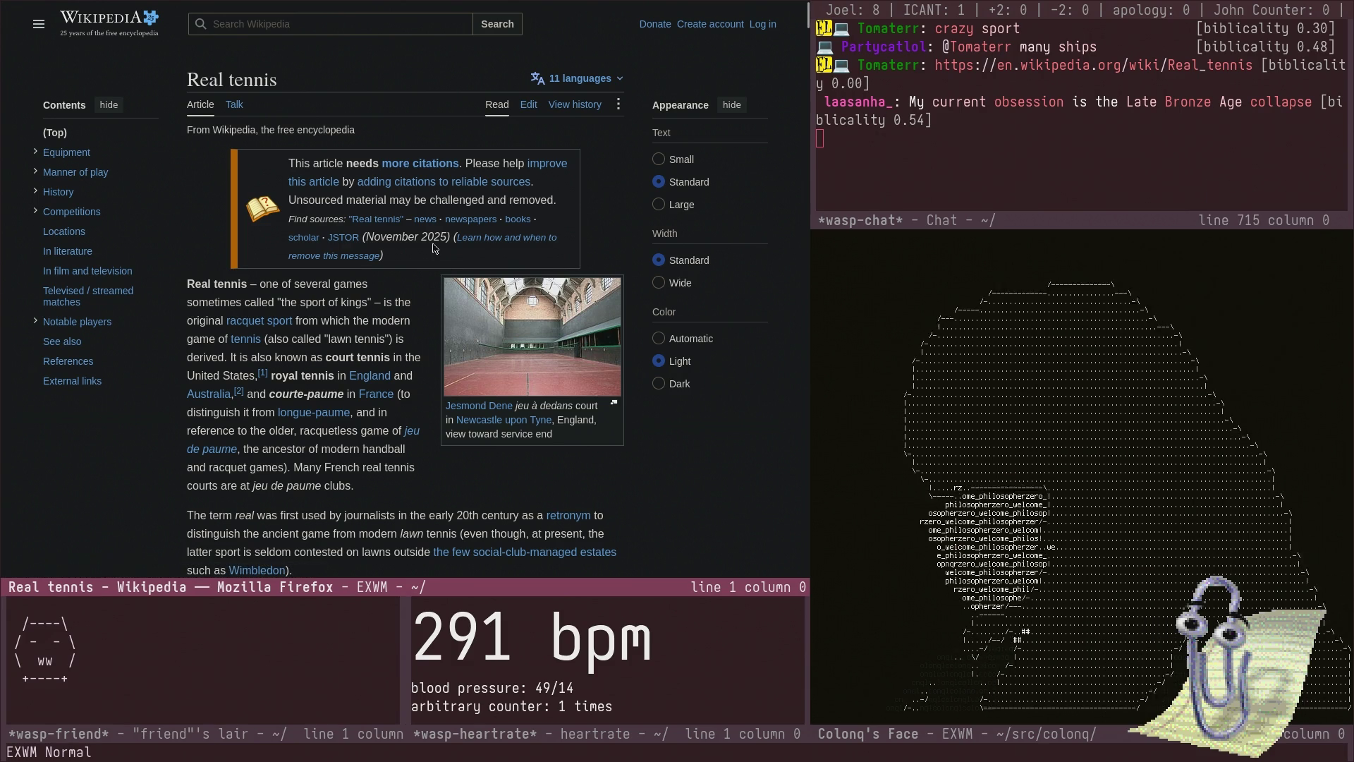
pyautogui.rightClick(434, 247)
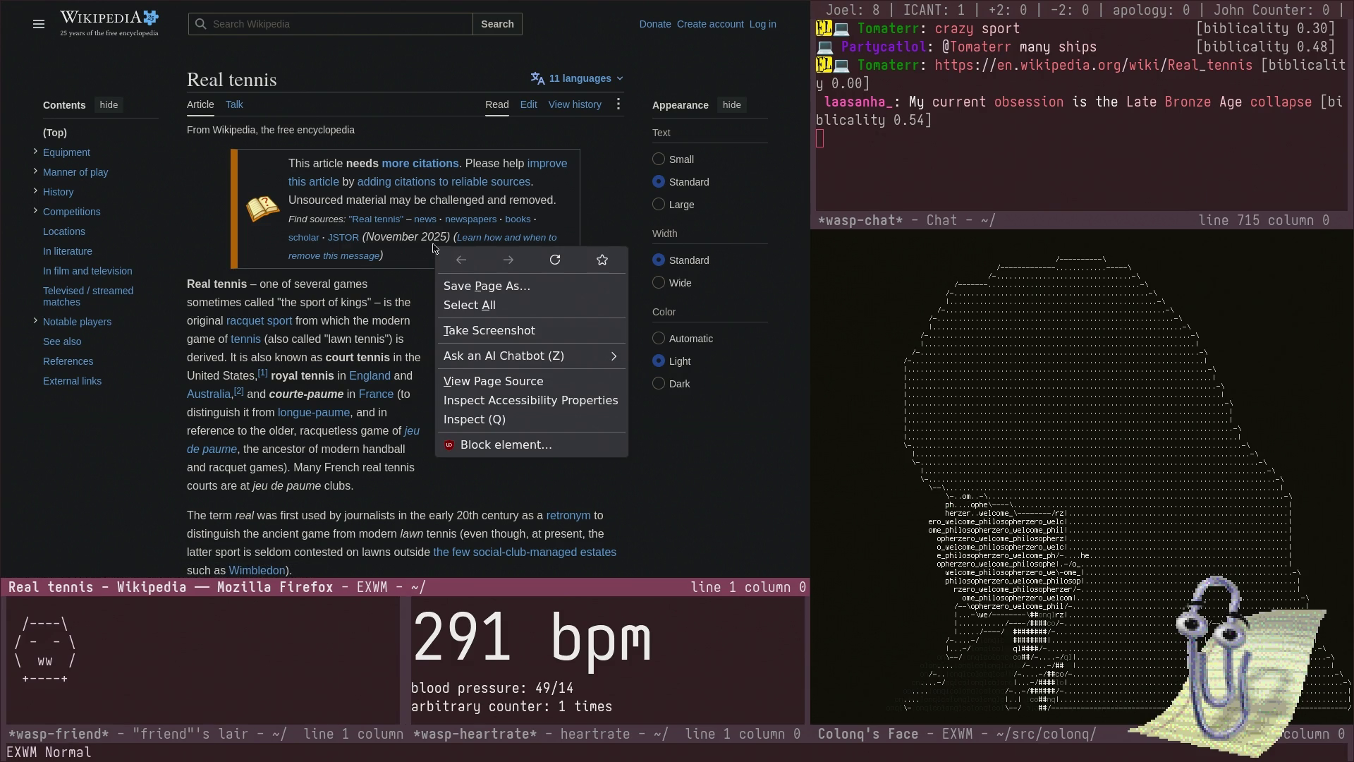
pyautogui.click(371, 322)
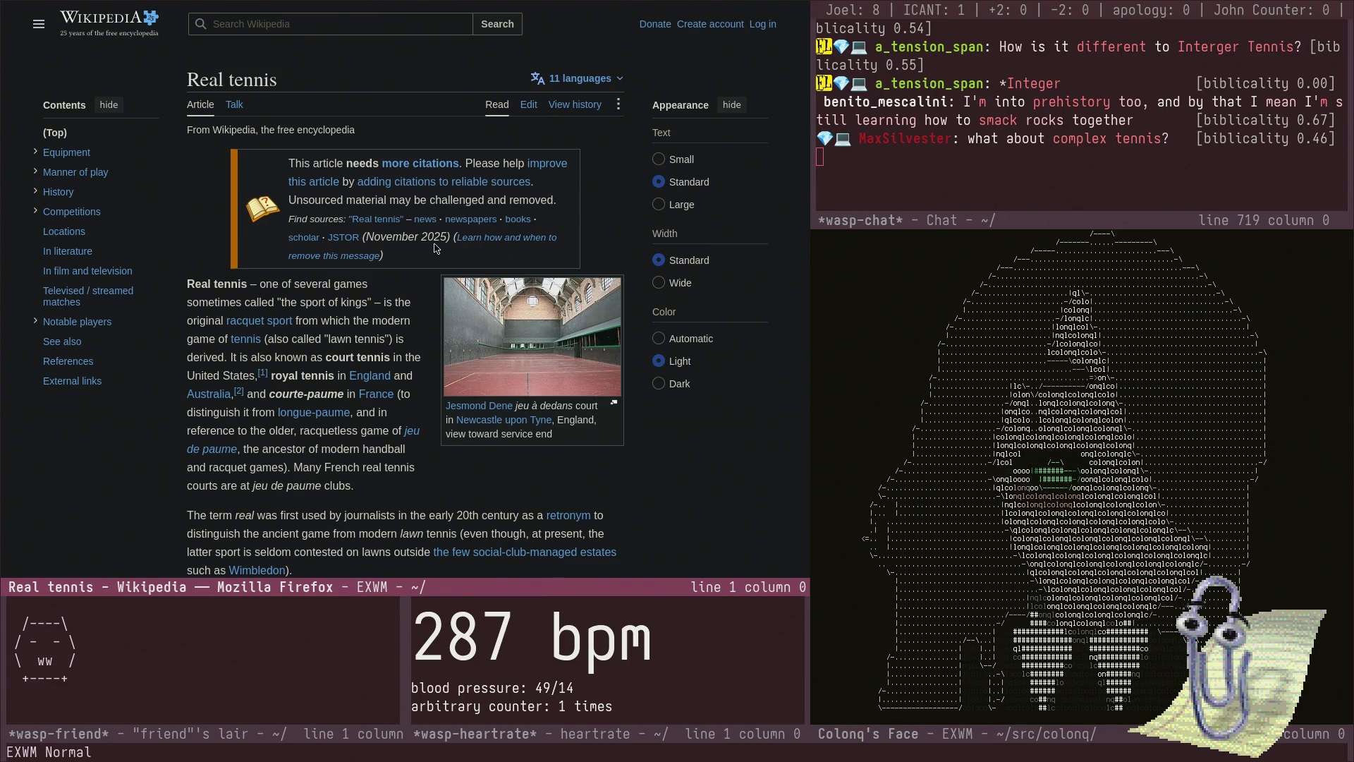
pyautogui.scroll(-2, 435, 244)
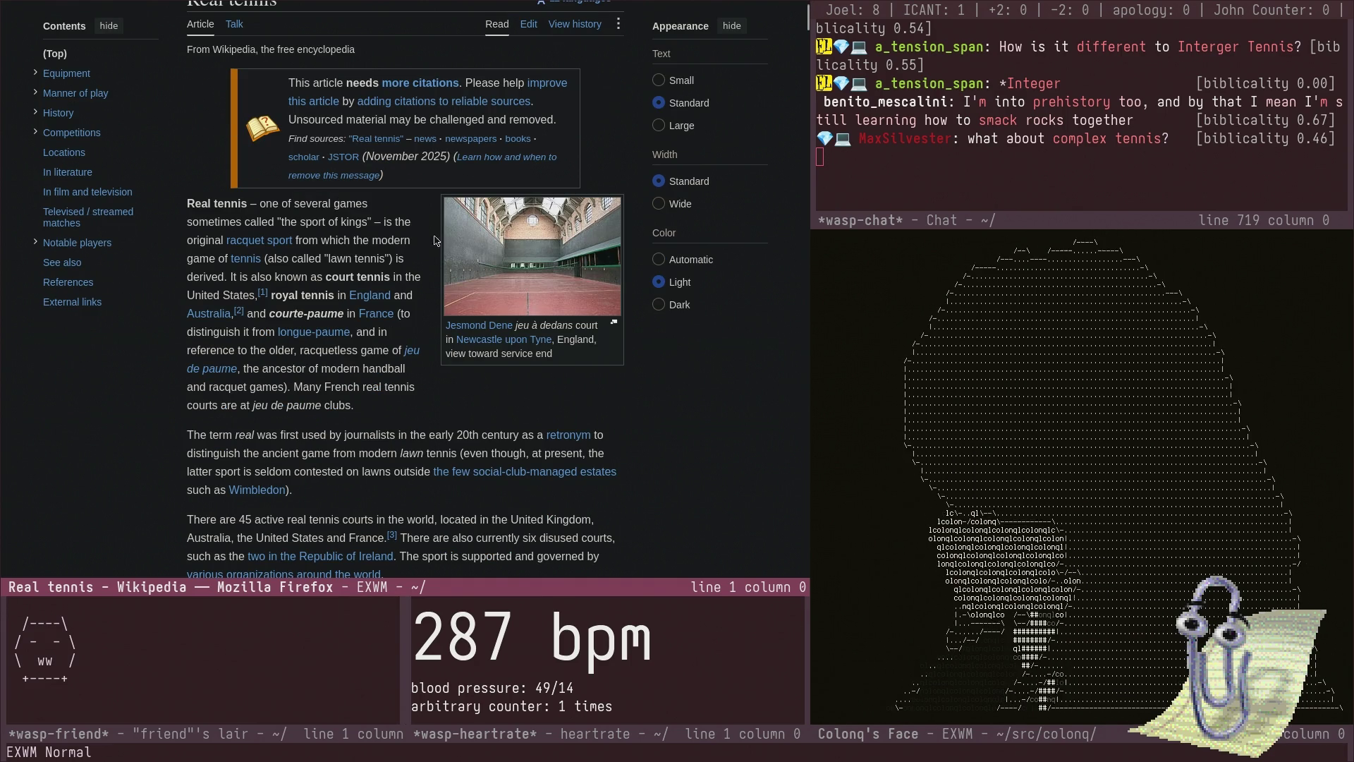
# - Scroll the Real tennis article past Equipment, Rackets and Courts to the Service rules
pyautogui.scroll(-4, 425, 266)
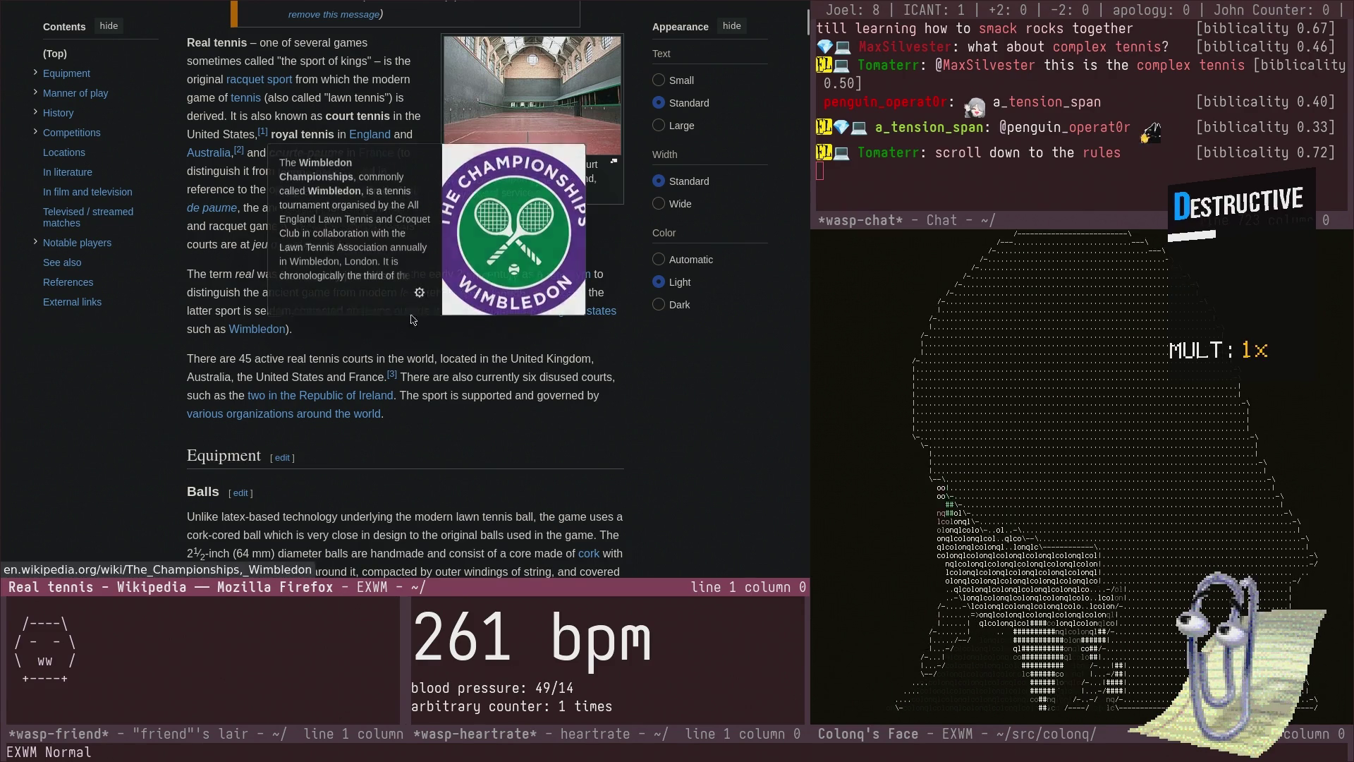
pyautogui.scroll(-7, 471, 330)
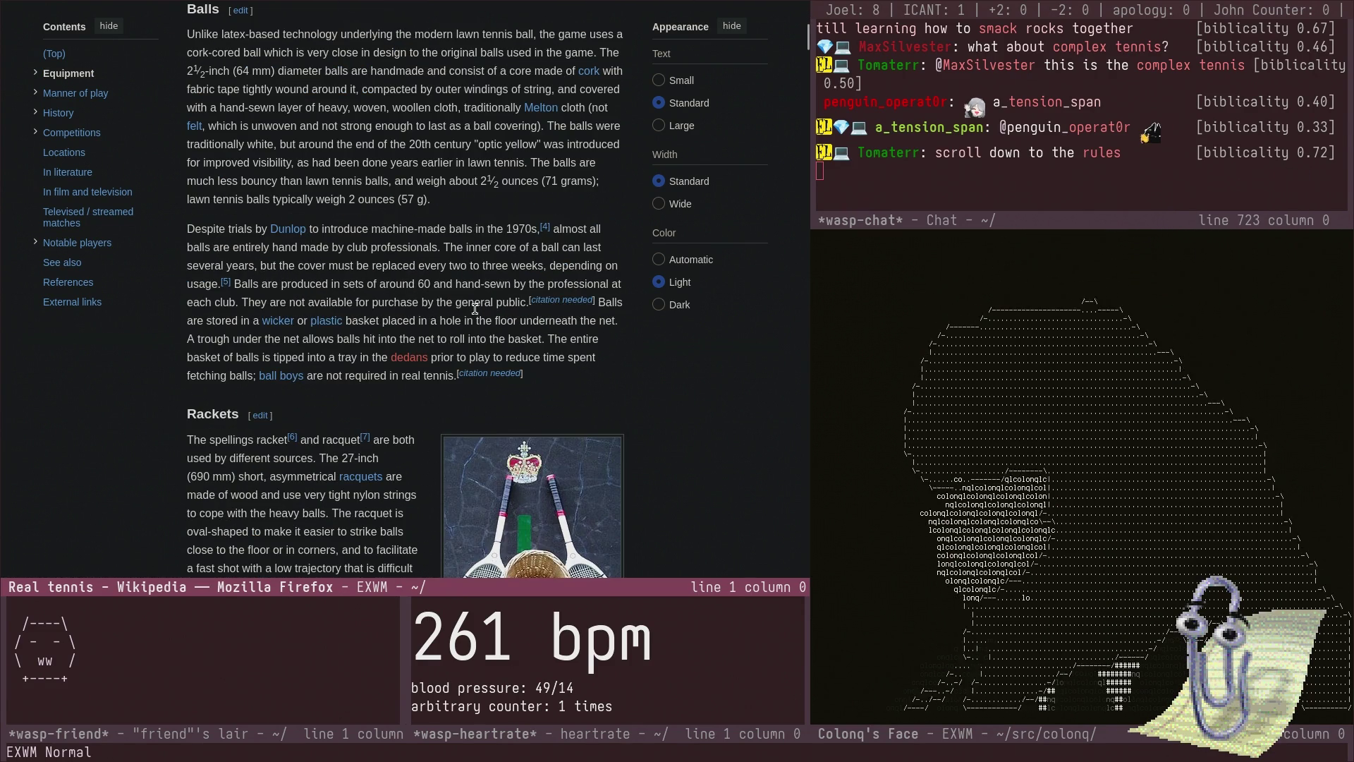
pyautogui.scroll(2, 472, 304)
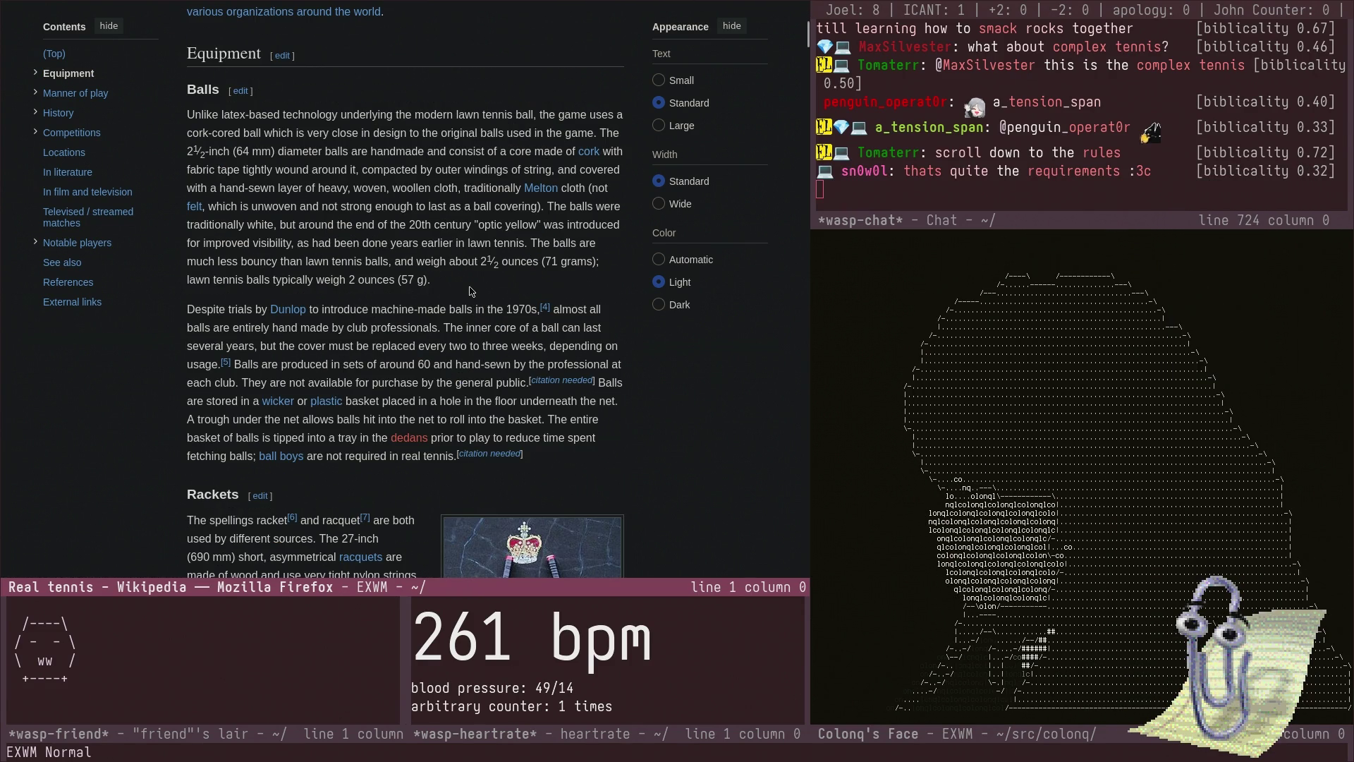
pyautogui.scroll(-5, 471, 291)
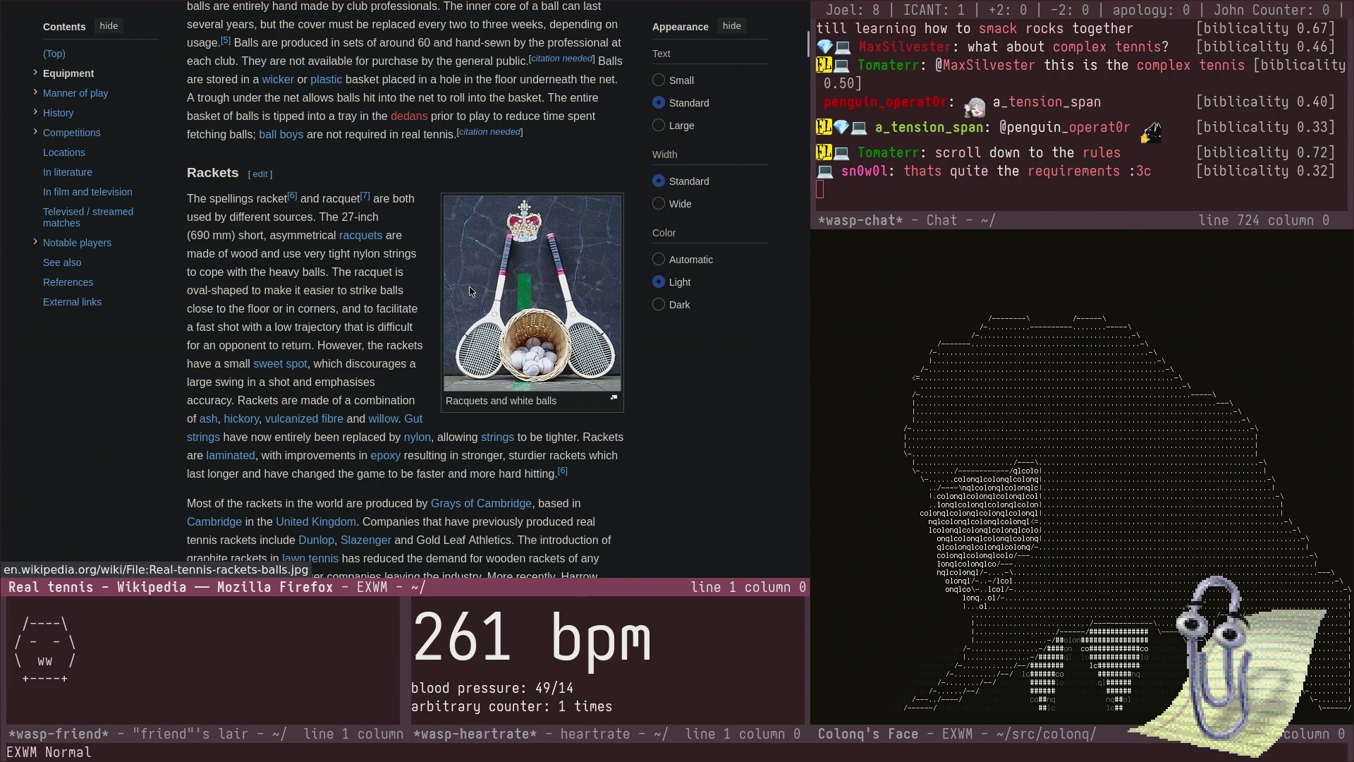
pyautogui.scroll(-12, 471, 289)
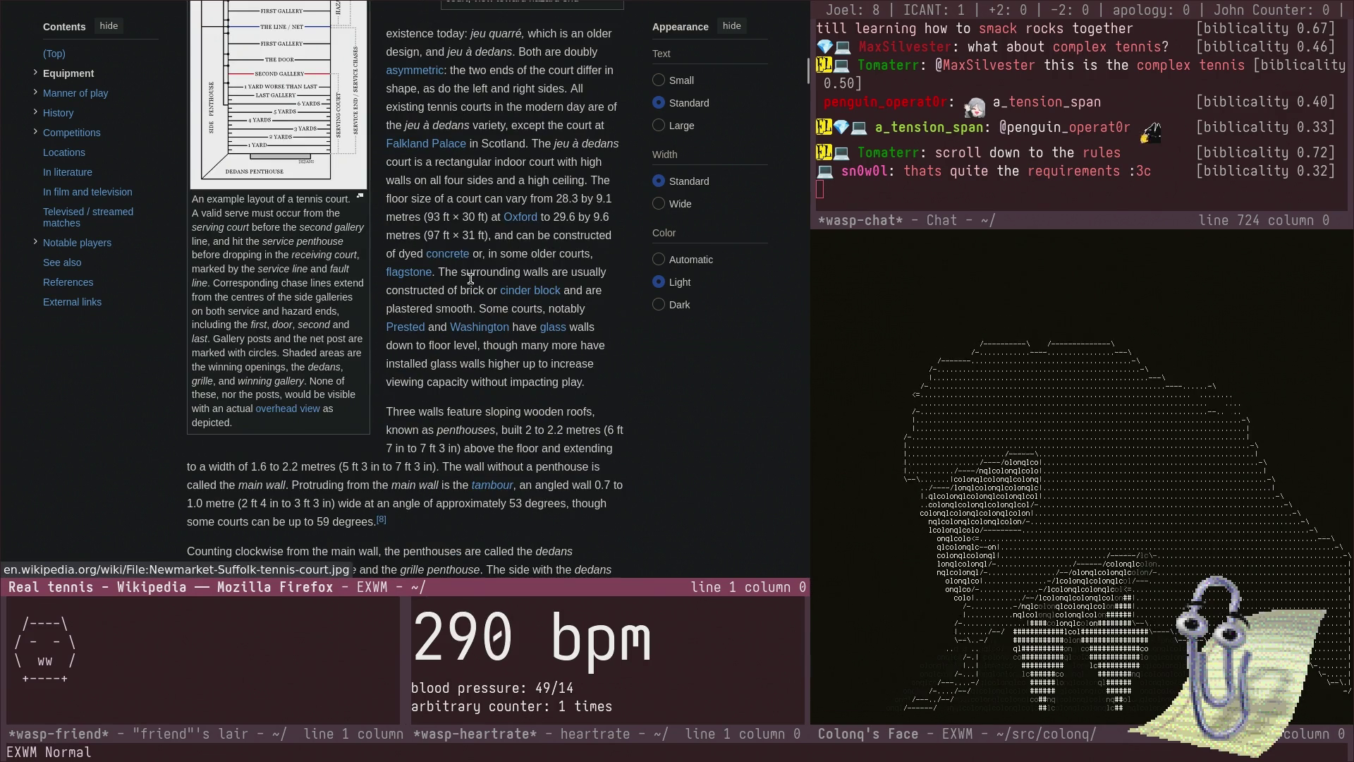
pyautogui.scroll(-4, 265, 121)
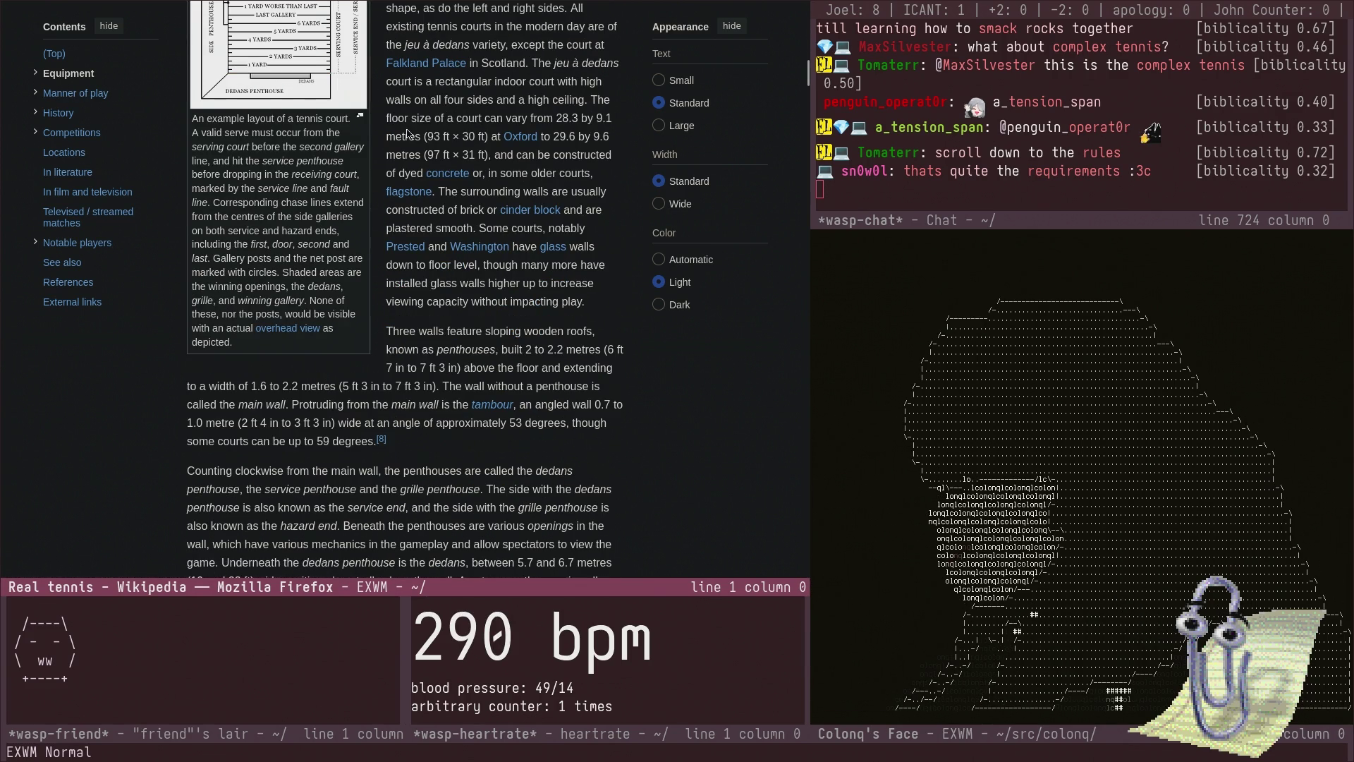
pyautogui.scroll(-3, 265, 122)
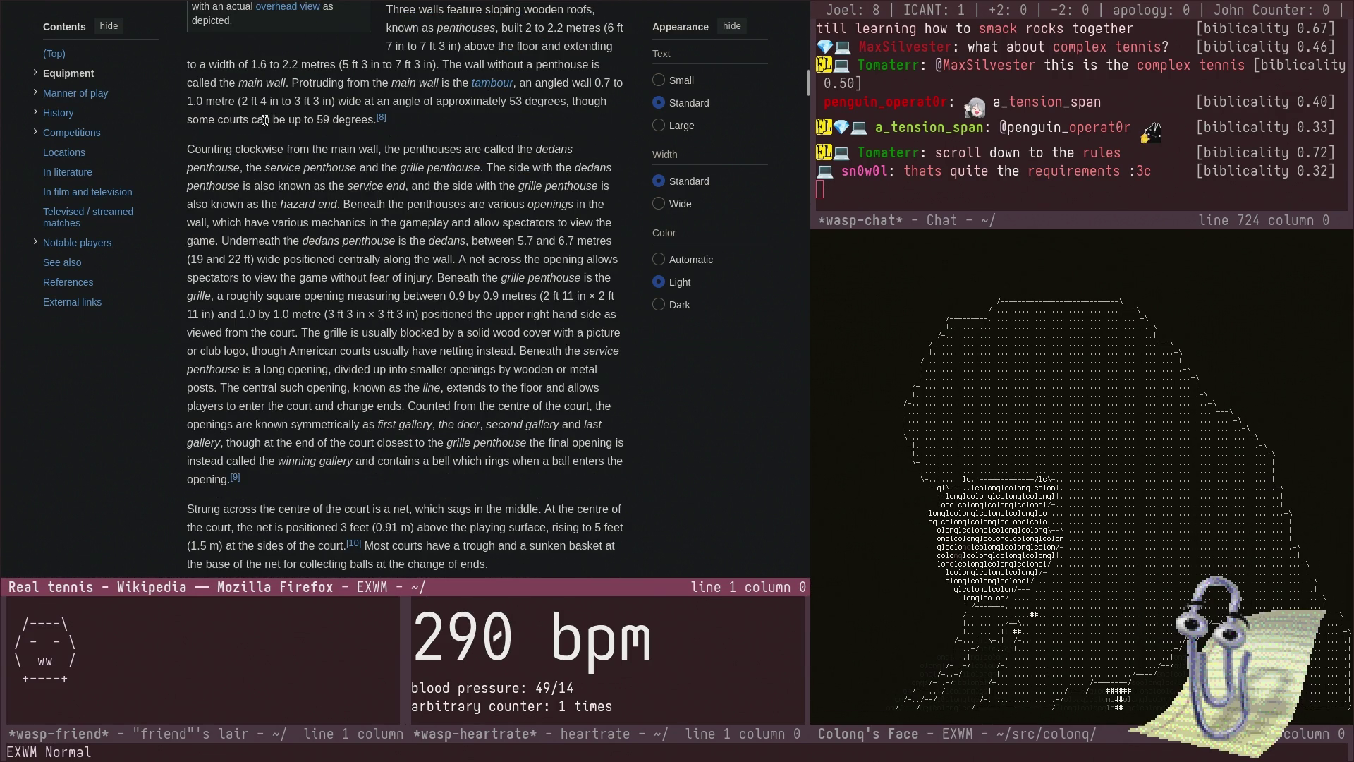
pyautogui.scroll(12, 265, 121)
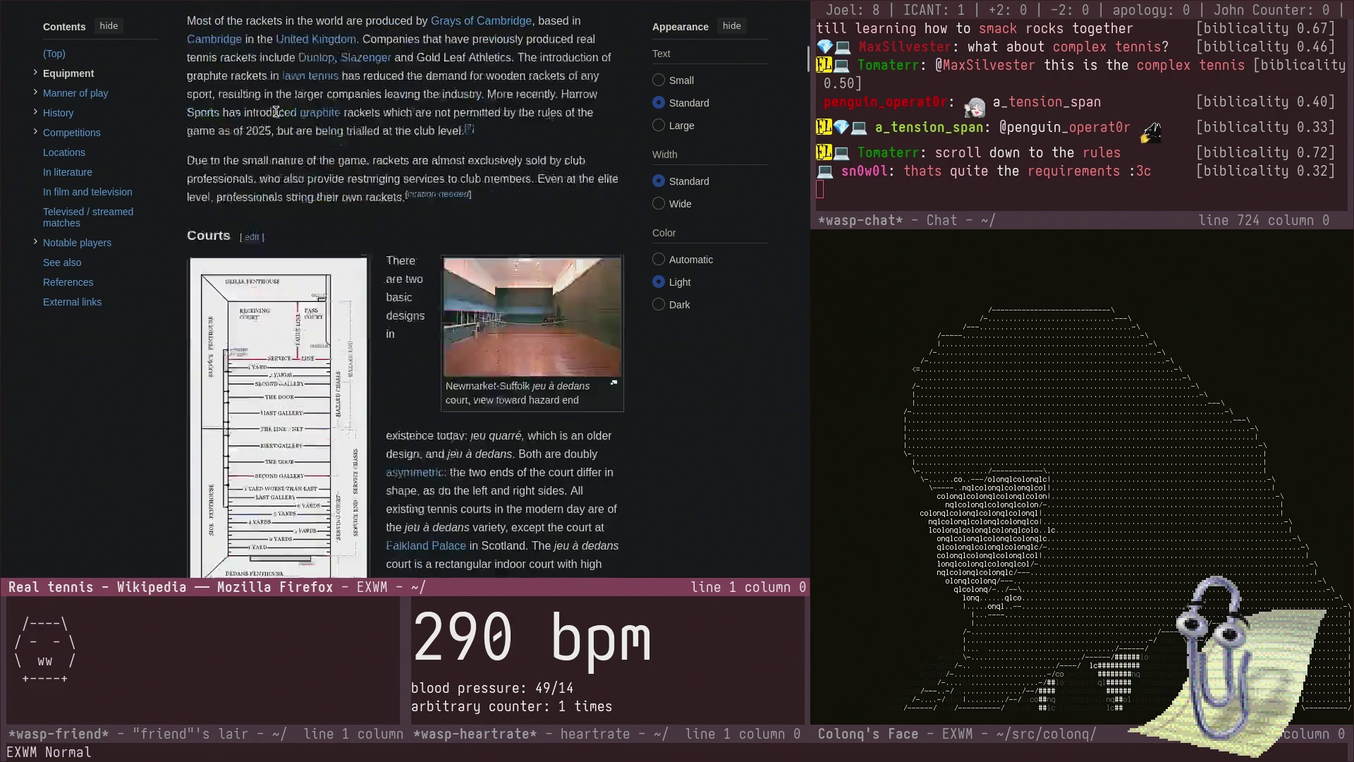
pyautogui.scroll(-15, 276, 111)
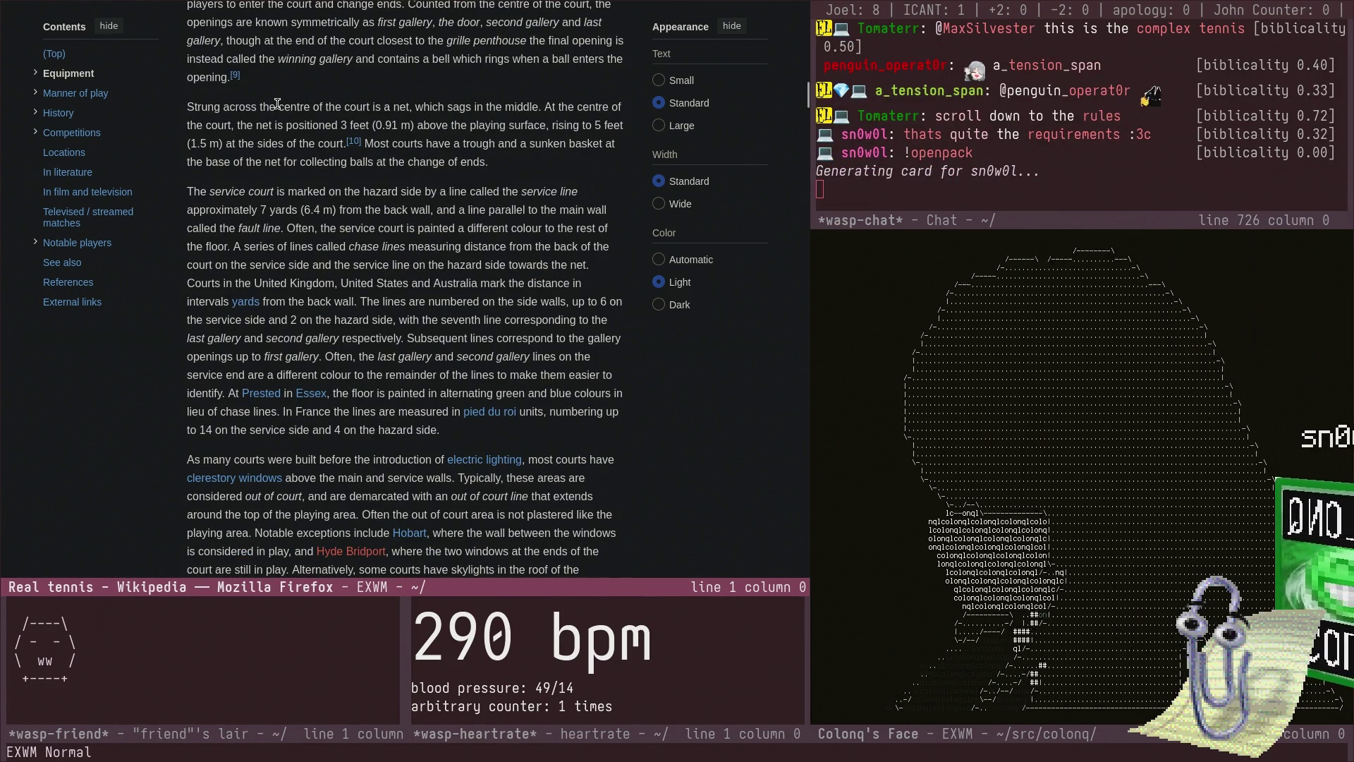
pyautogui.scroll(-6, 277, 103)
pyautogui.scroll(-6, 277, 103)
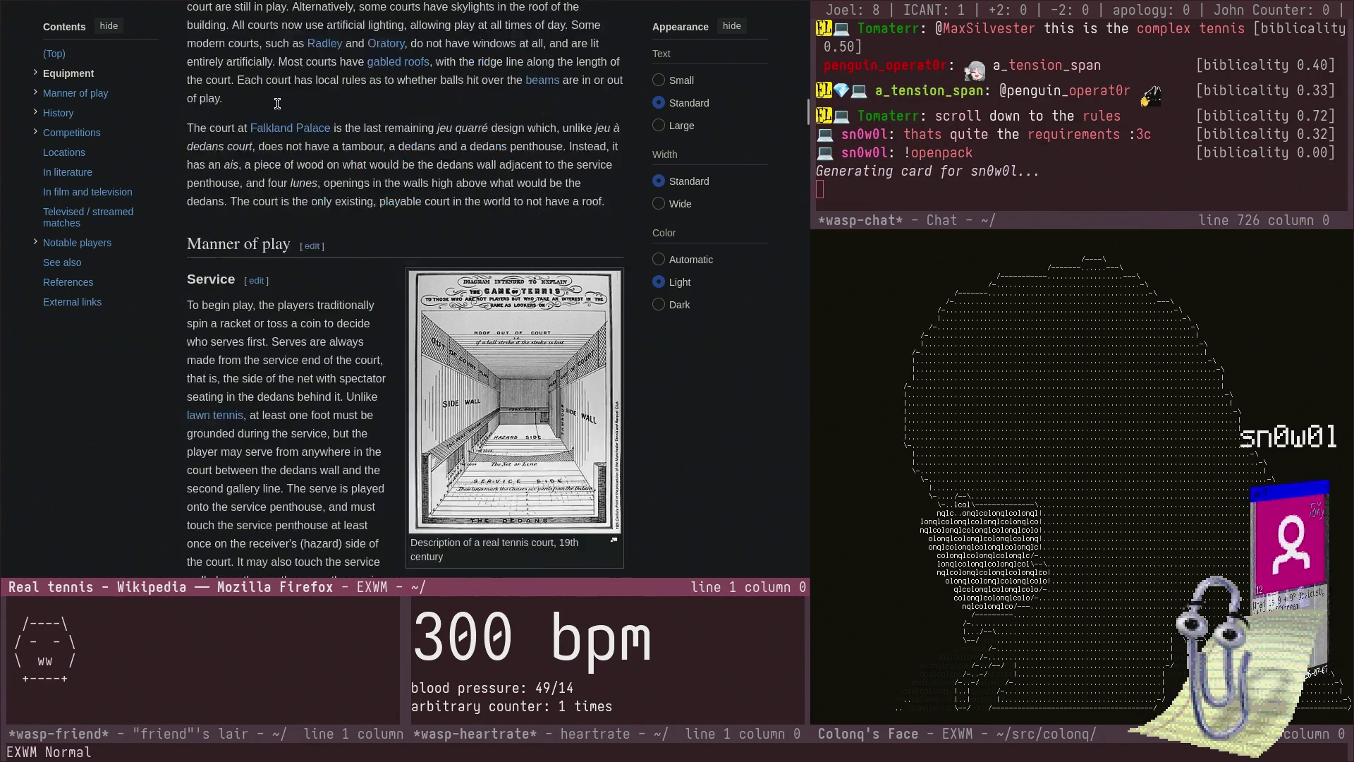
pyautogui.scroll(-3, 278, 103)
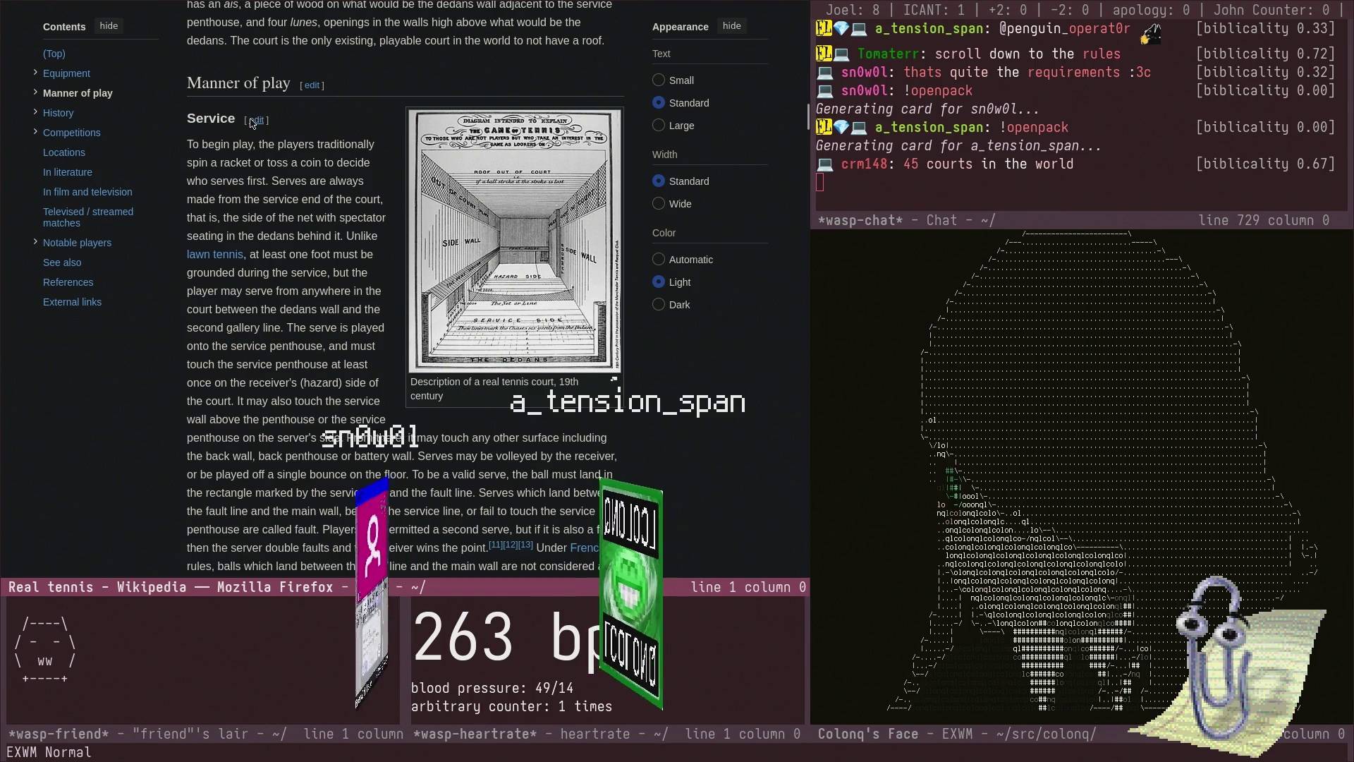
# - Scroll down to the serve types, from Railroad and Bobble through Piqué to Caterpillar
pyautogui.scroll(-2, 369, 180)
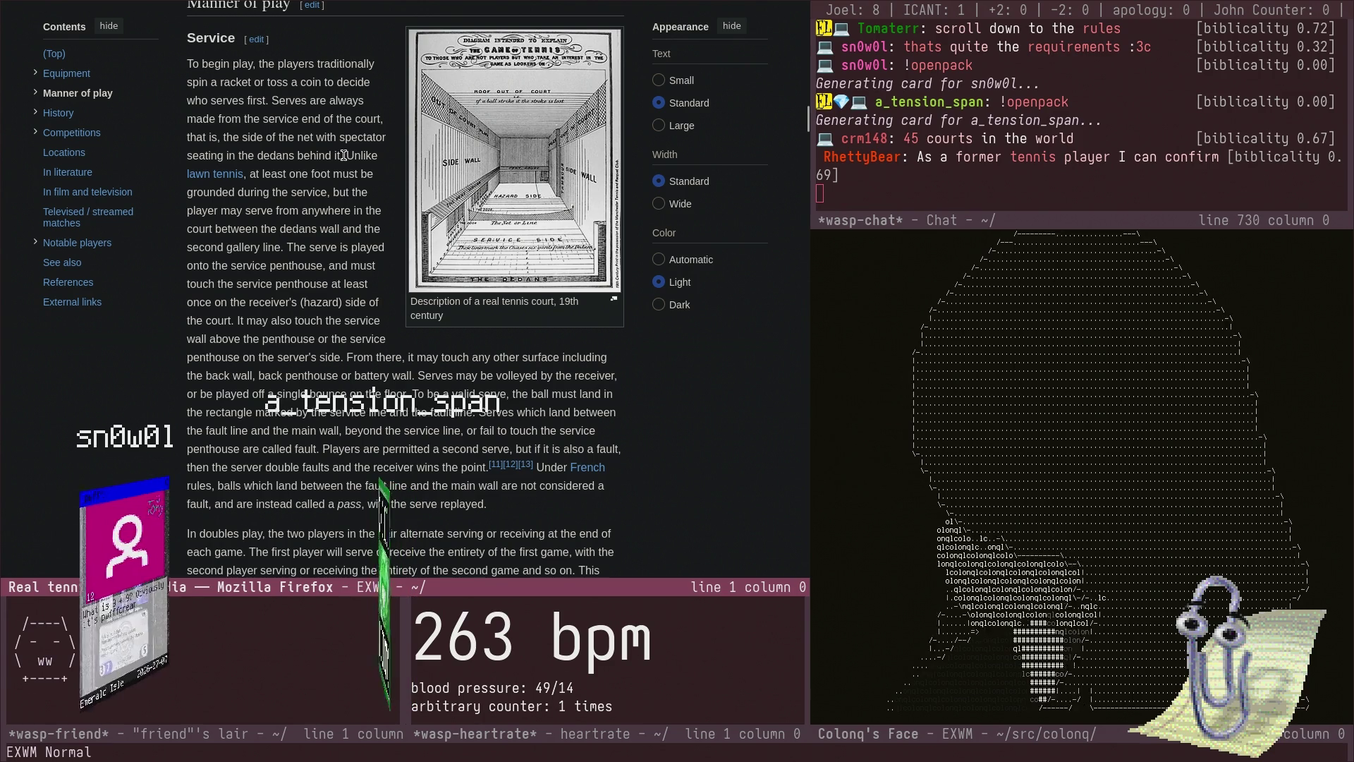
pyautogui.scroll(-2, 344, 156)
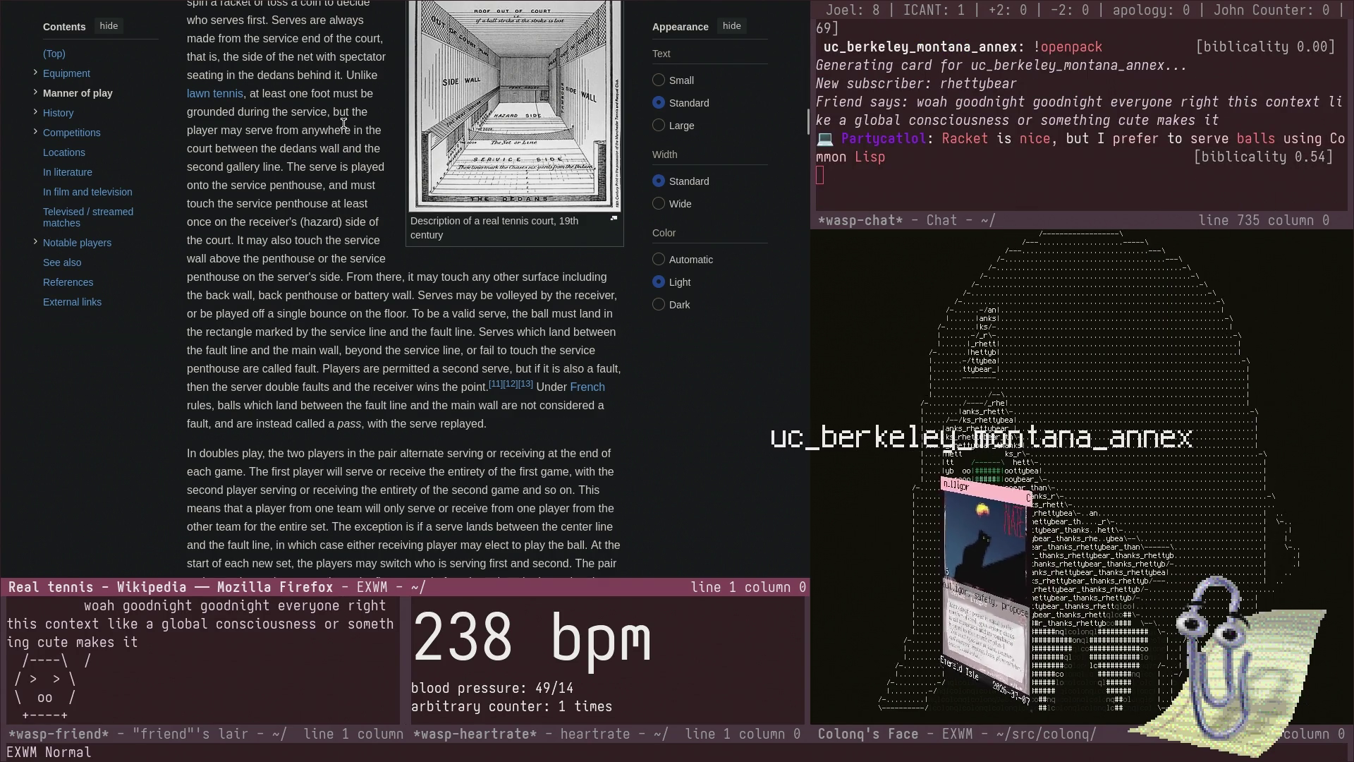
pyautogui.scroll(-2, 343, 123)
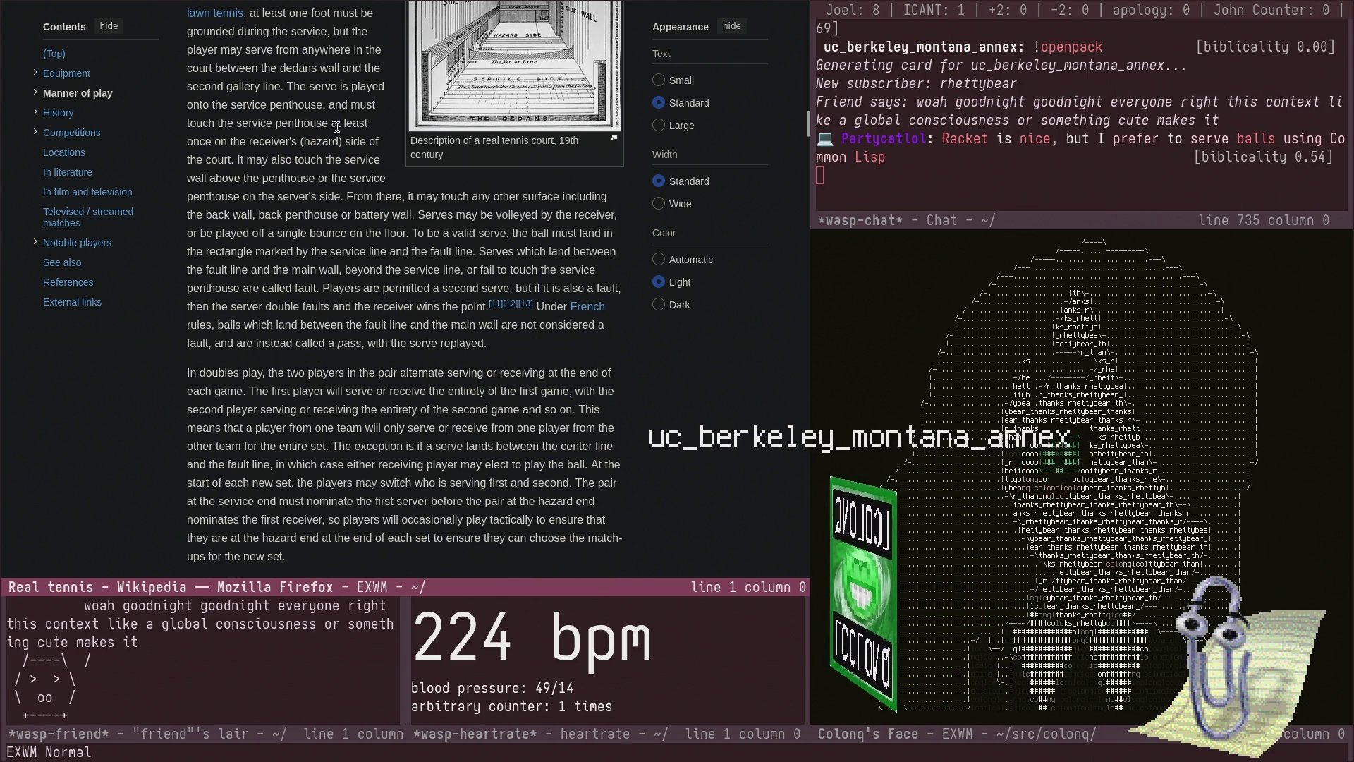
pyautogui.scroll(-2, 327, 138)
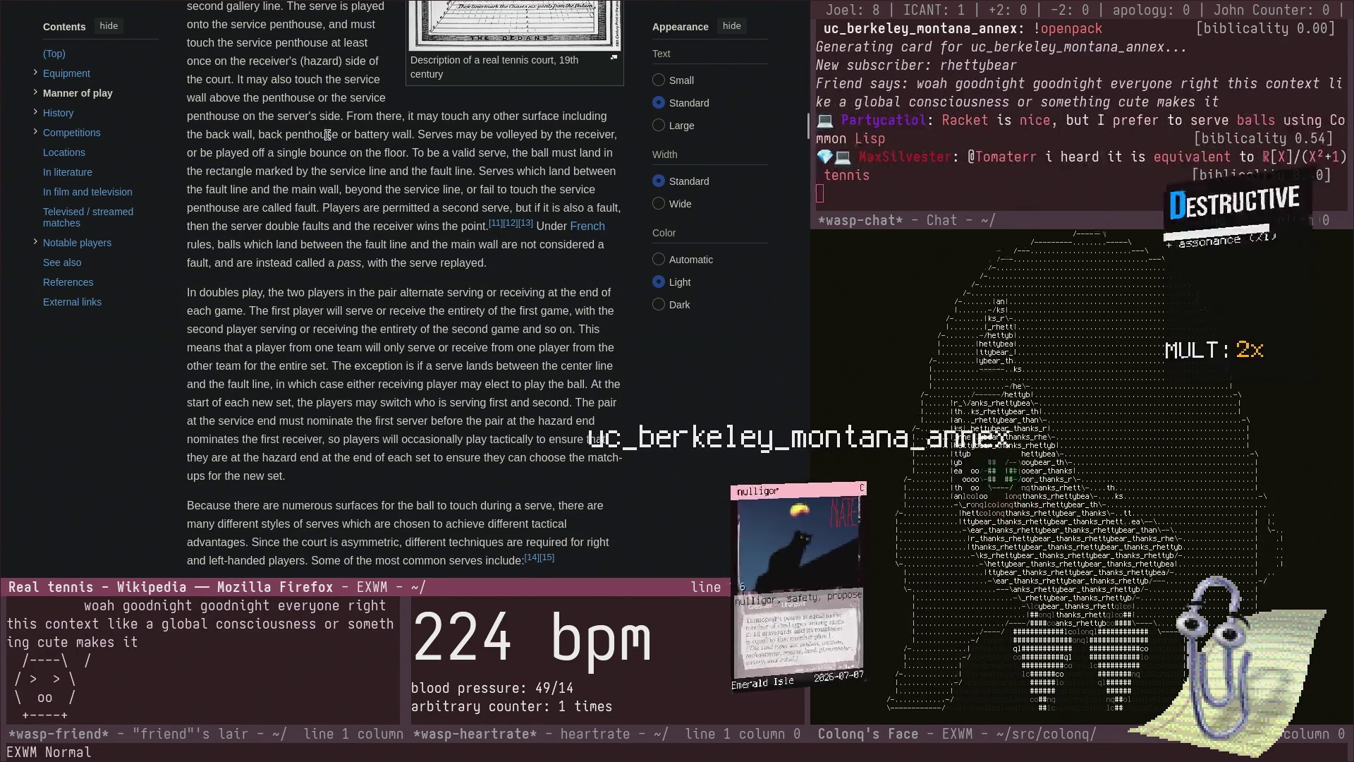
pyautogui.scroll(-8, 324, 138)
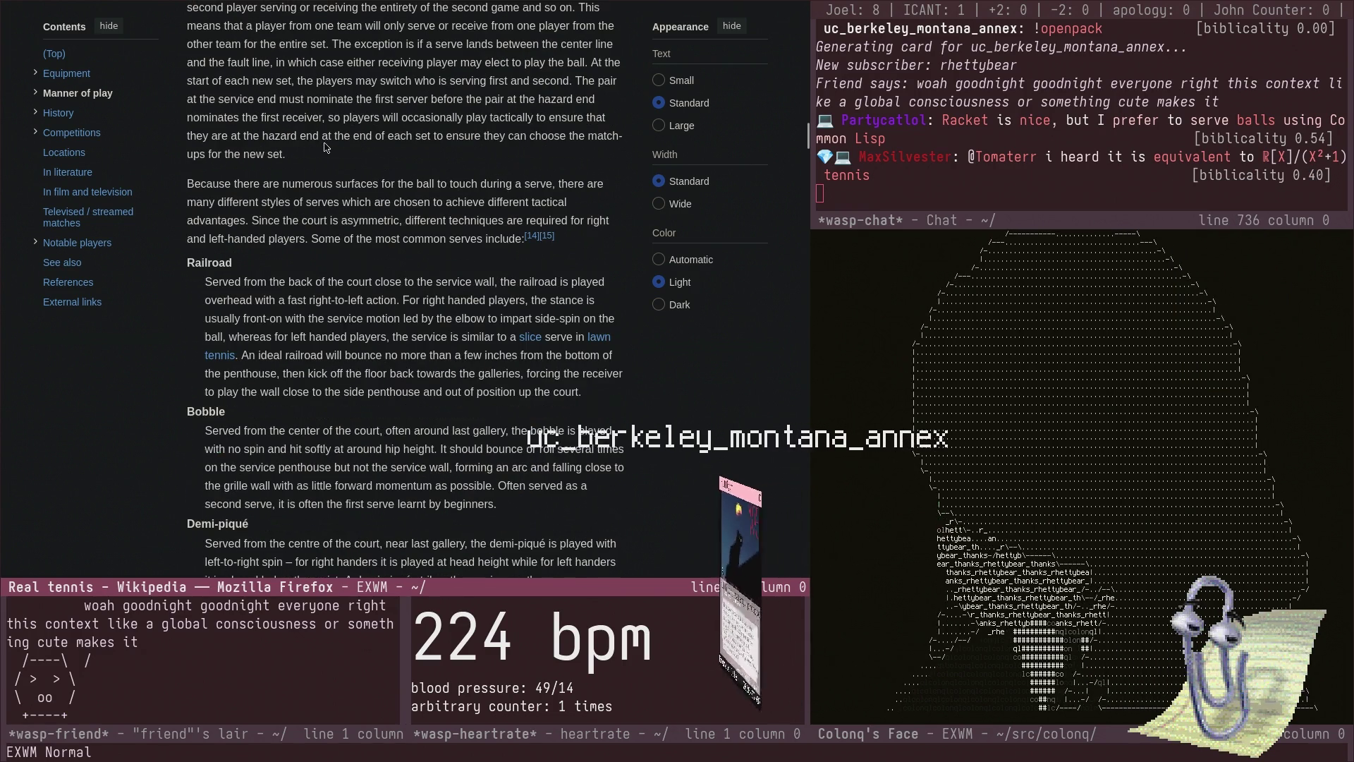
pyautogui.scroll(-2, 324, 146)
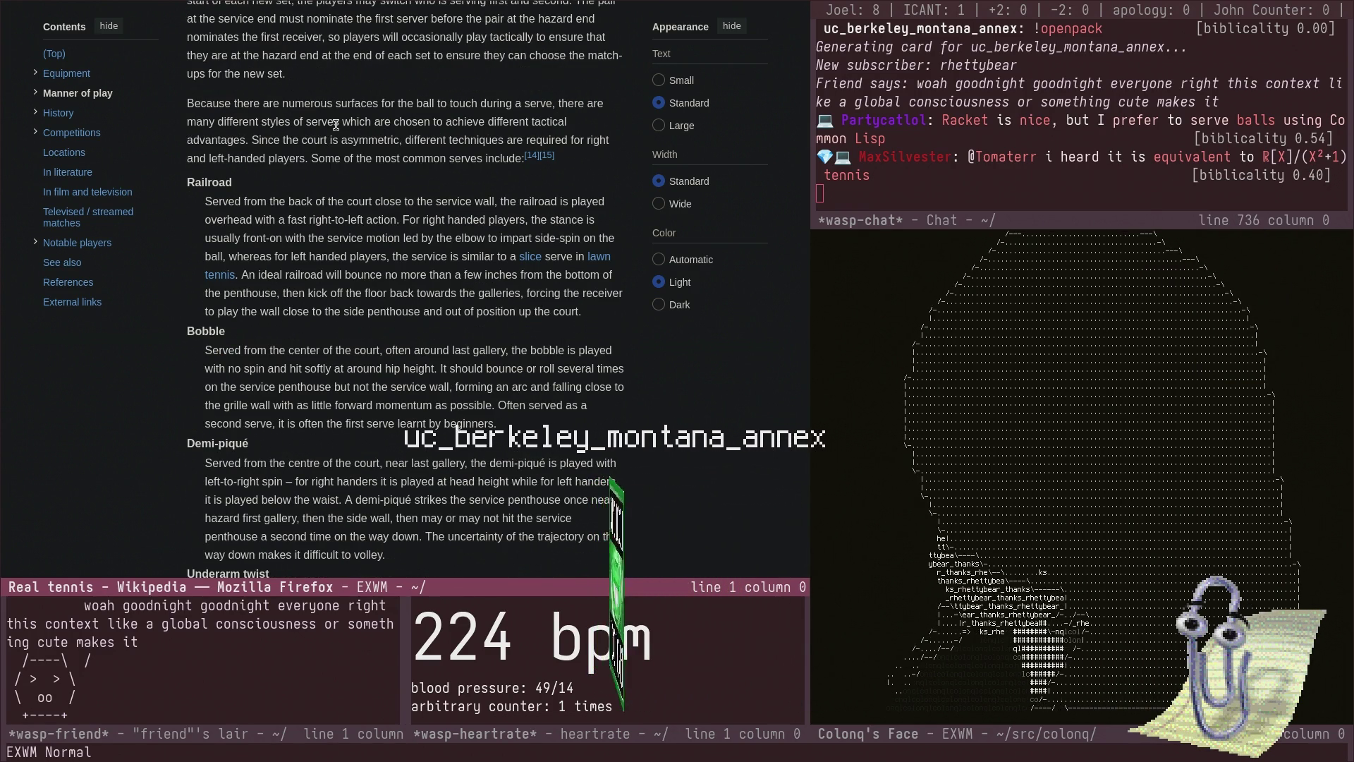
pyautogui.scroll(-2, 336, 125)
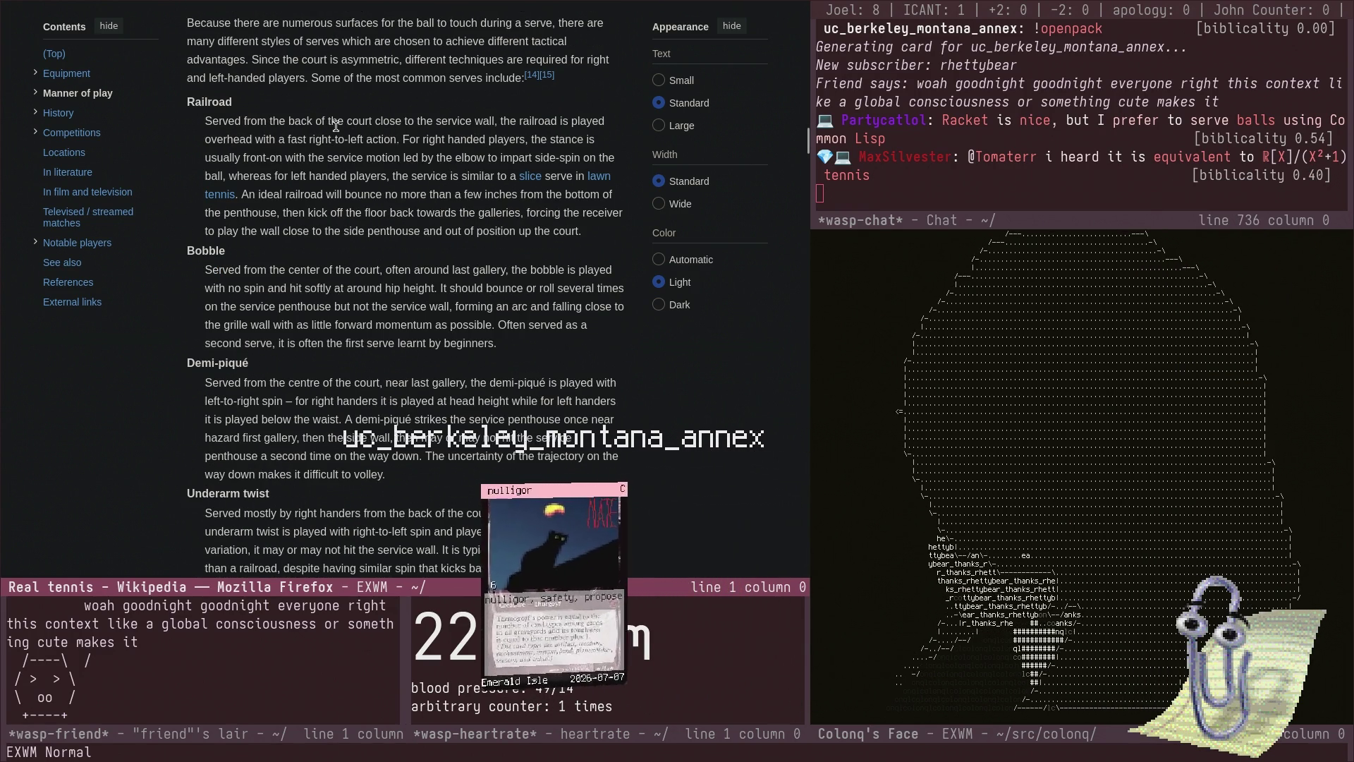
pyautogui.scroll(-4, 335, 127)
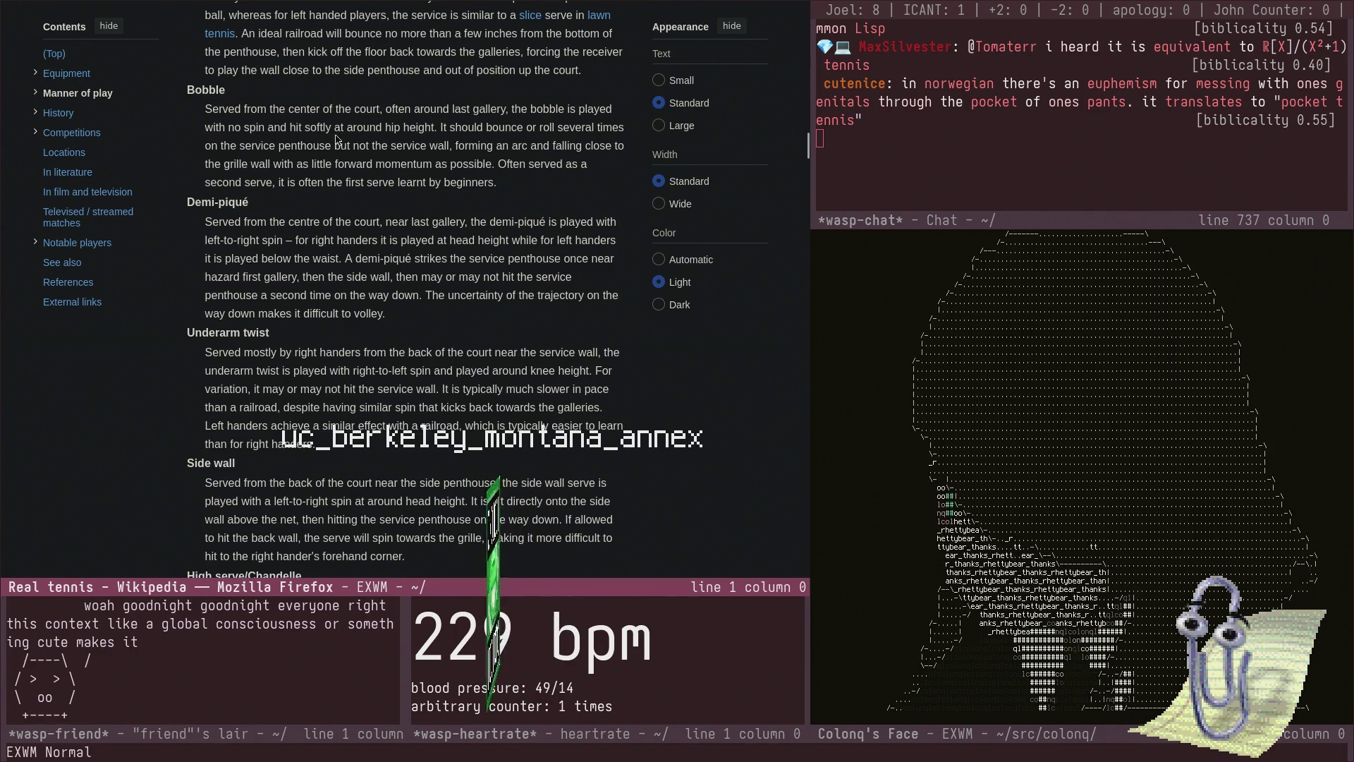
pyautogui.scroll(-2, 337, 133)
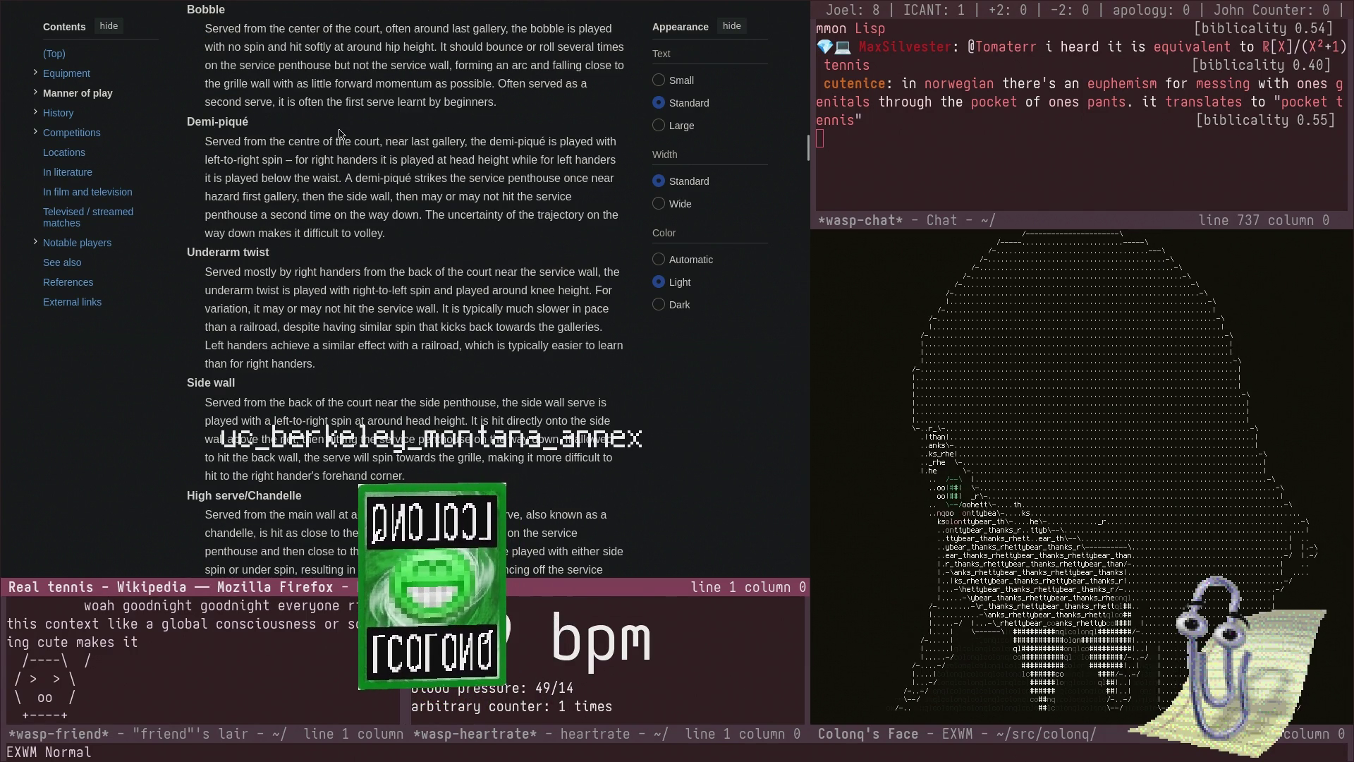
pyautogui.scroll(-6, 342, 141)
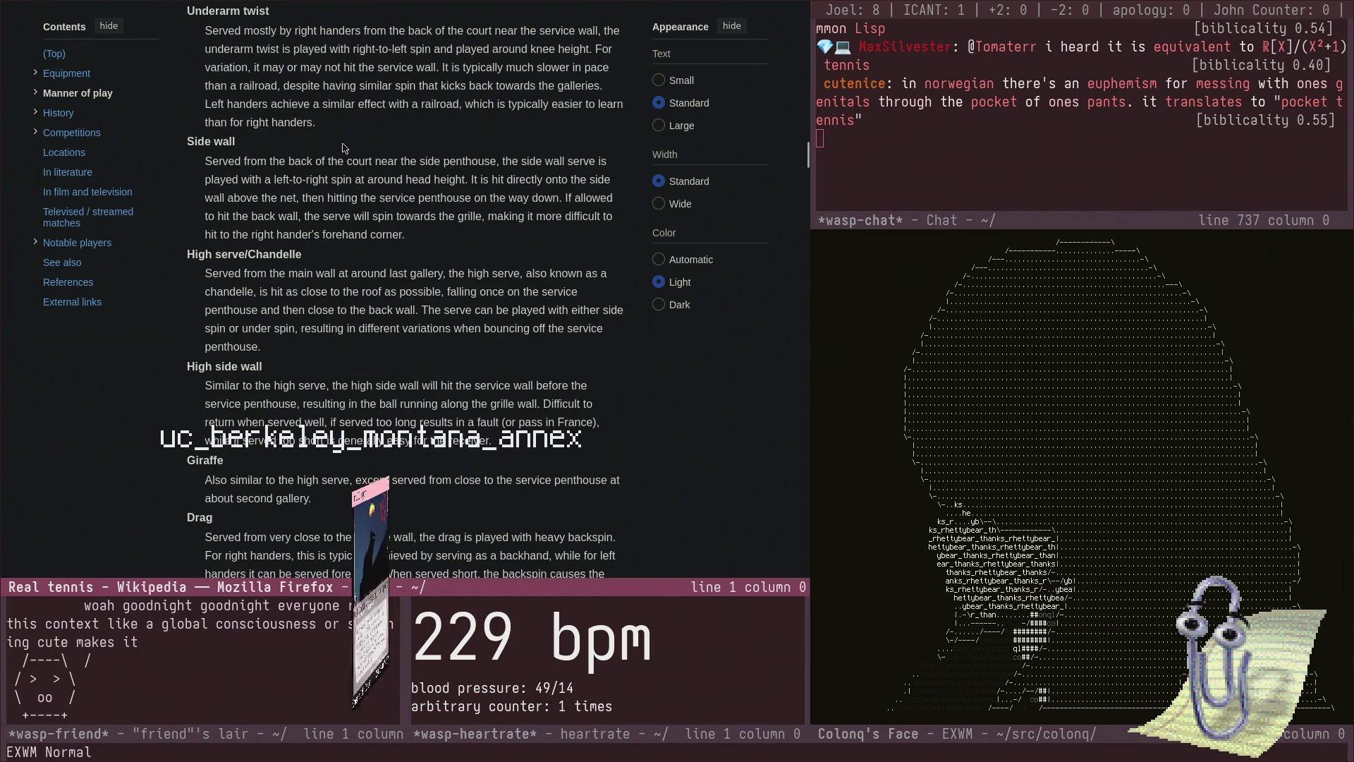
pyautogui.scroll(-6, 343, 148)
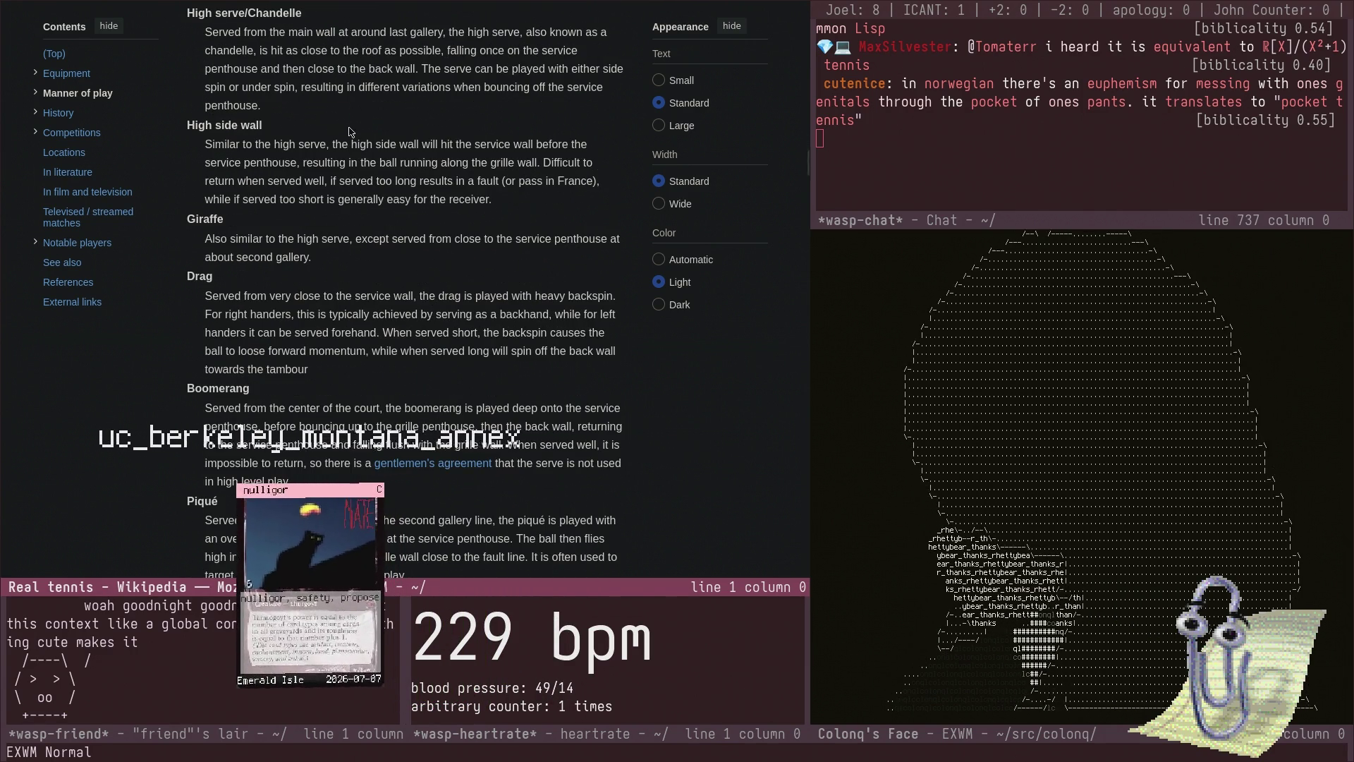
pyautogui.scroll(-8, 395, 183)
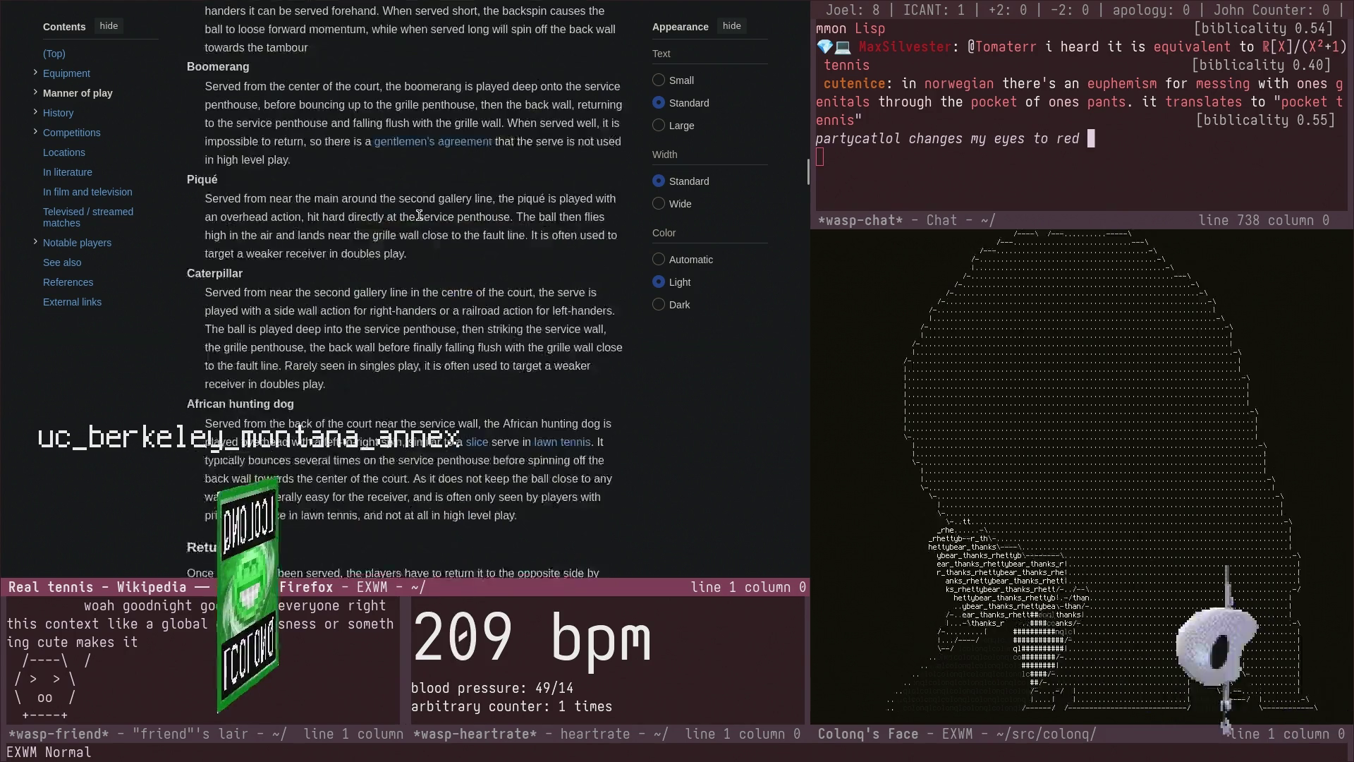
pyautogui.scroll(-6, 417, 218)
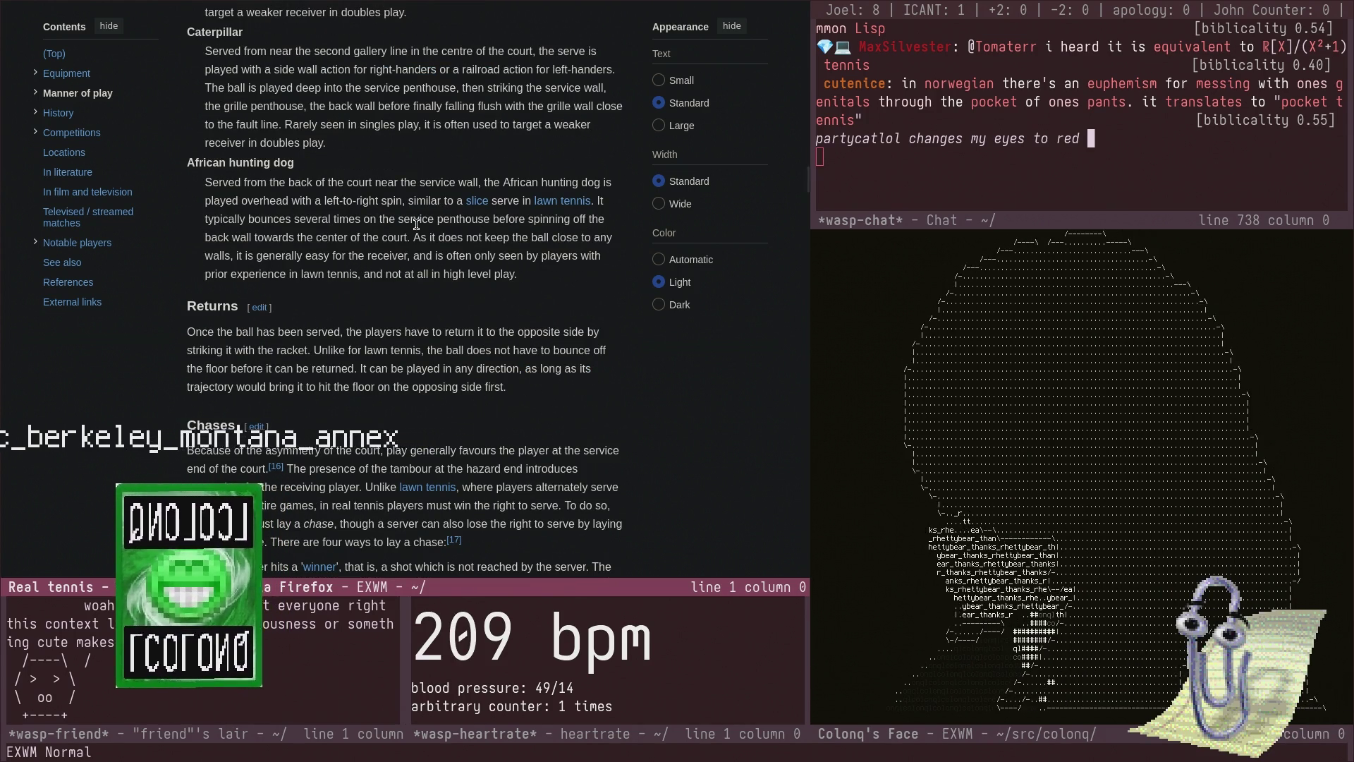
# - Scroll through Returns, Chases, Winning openings and Scoring down to the Set and Match rules
pyautogui.scroll(-4, 416, 224)
pyautogui.scroll(-4, 416, 207)
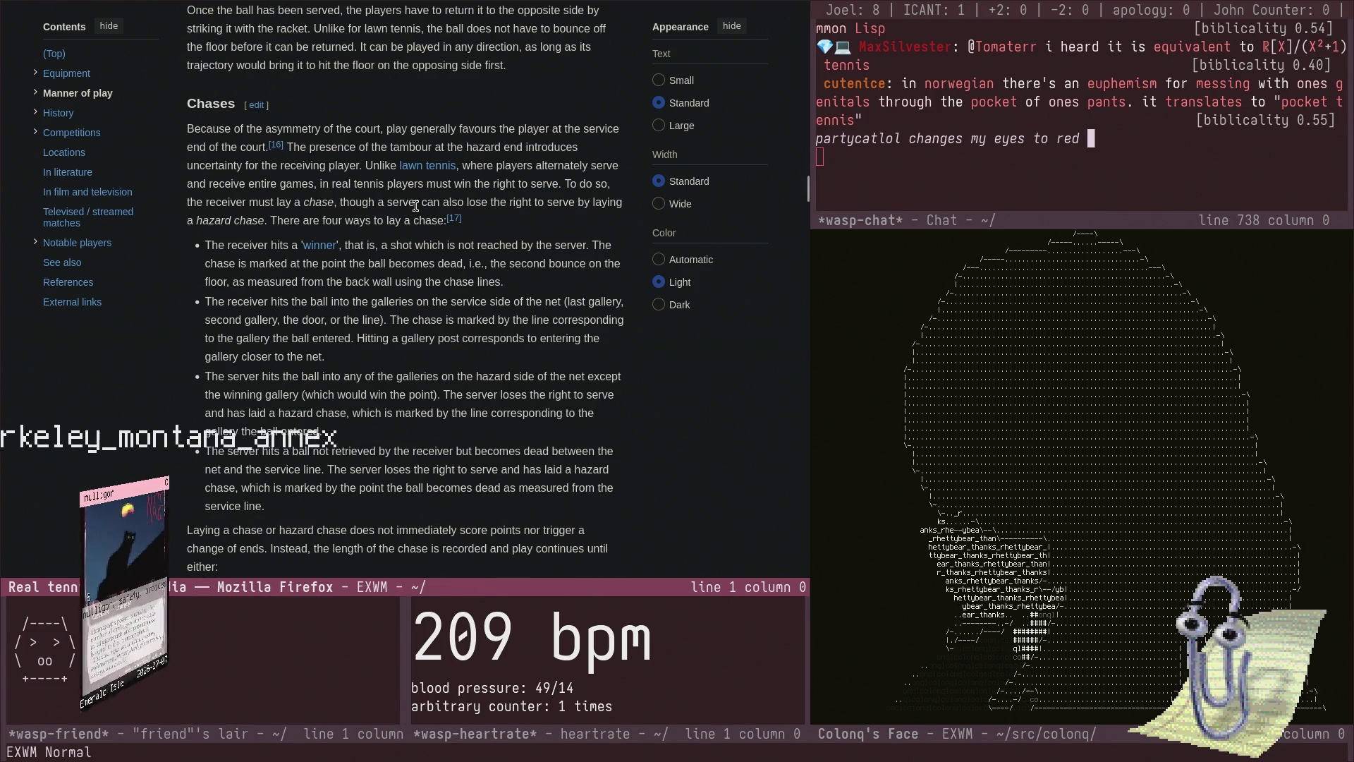
pyautogui.scroll(-2, 416, 206)
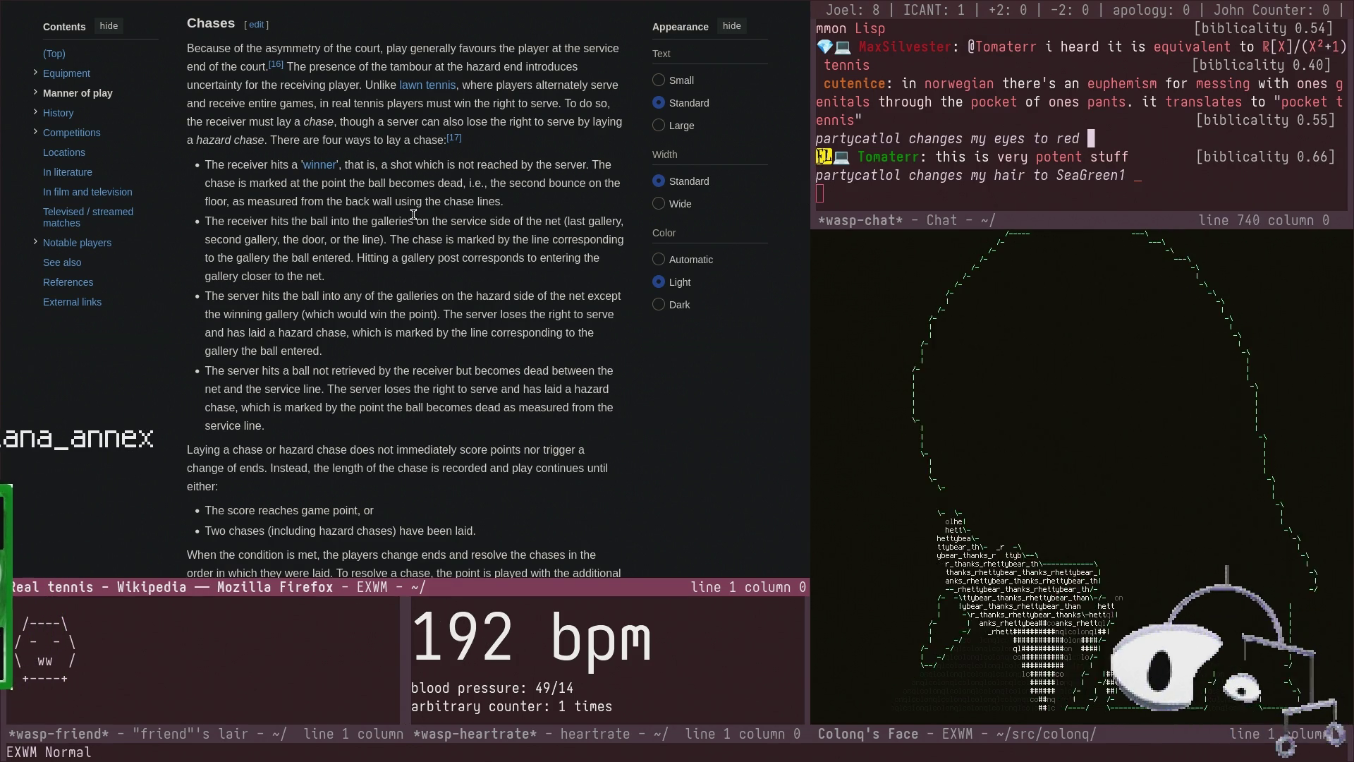
pyautogui.scroll(-4, 415, 214)
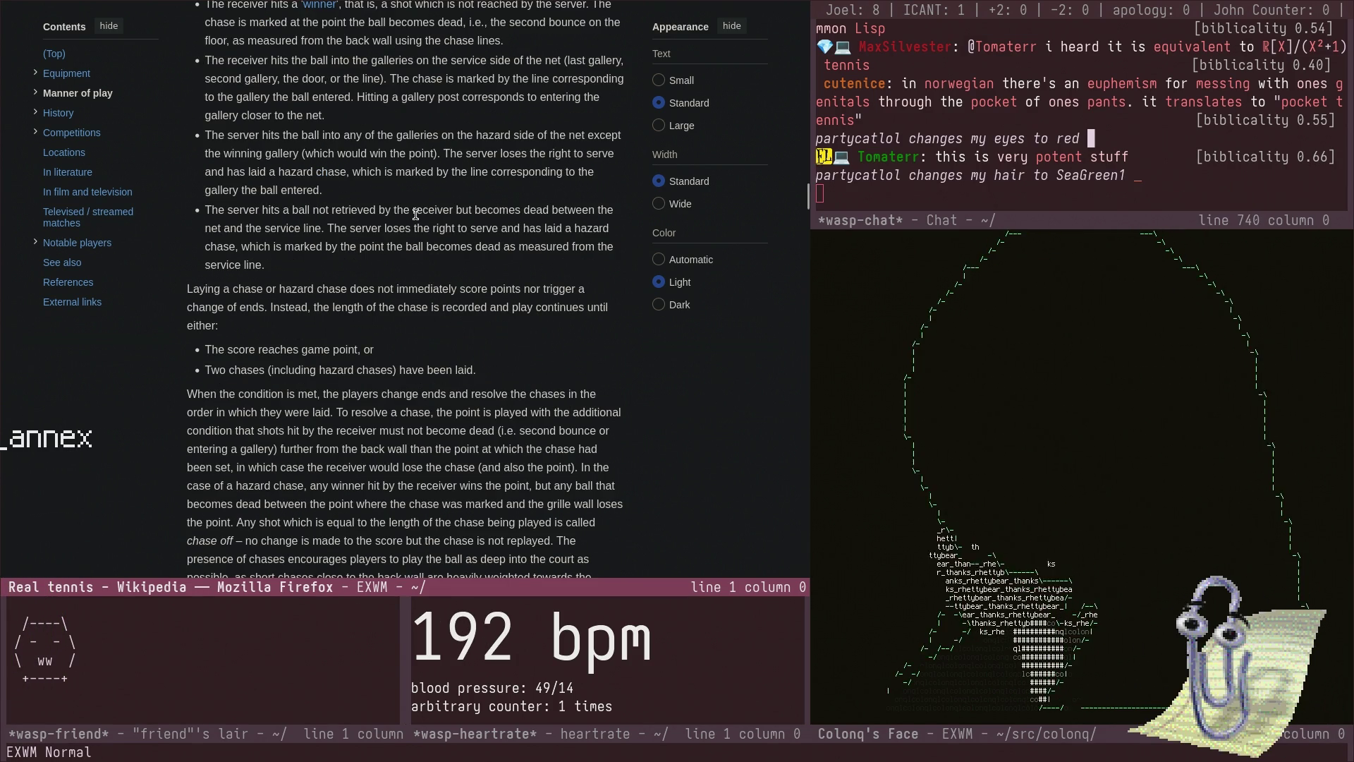
pyautogui.scroll(-6, 416, 214)
pyautogui.scroll(-8, 411, 225)
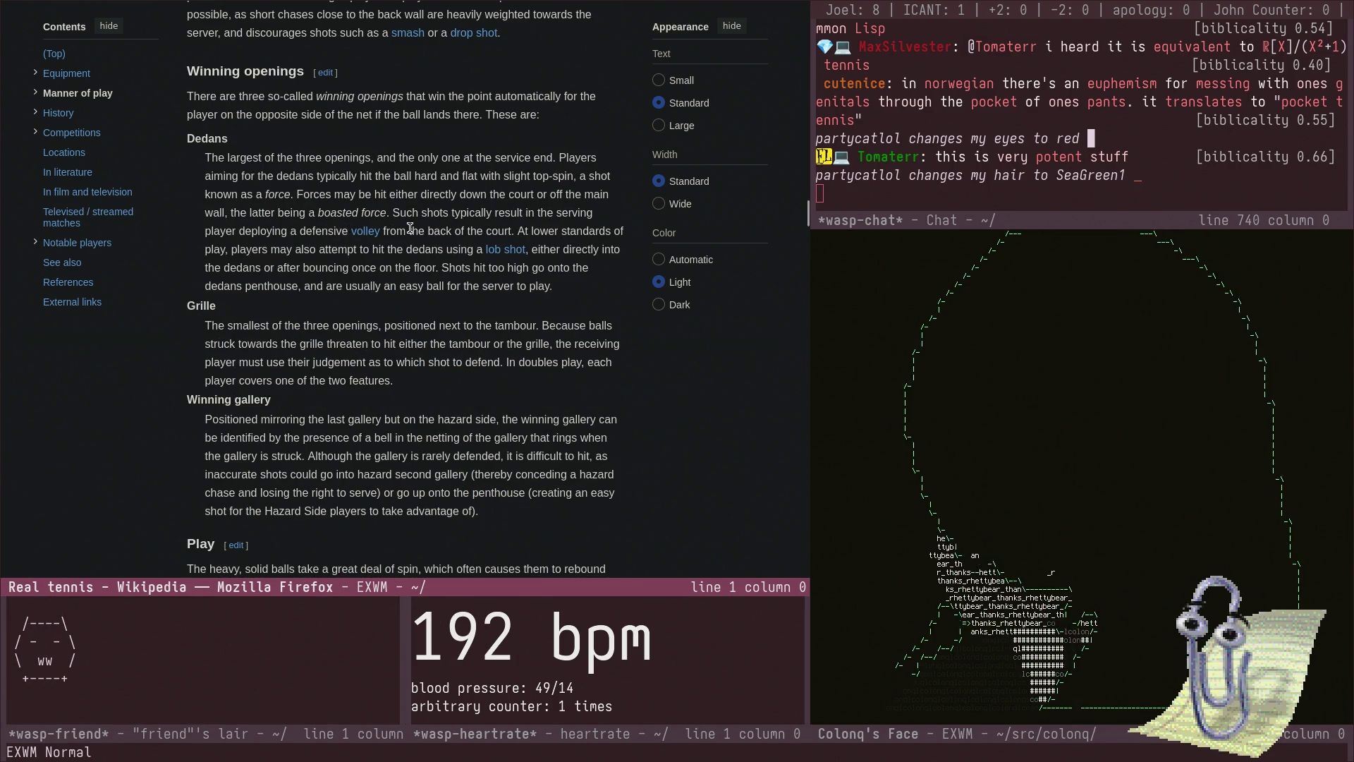
pyautogui.scroll(-4, 411, 228)
pyautogui.scroll(6, 409, 213)
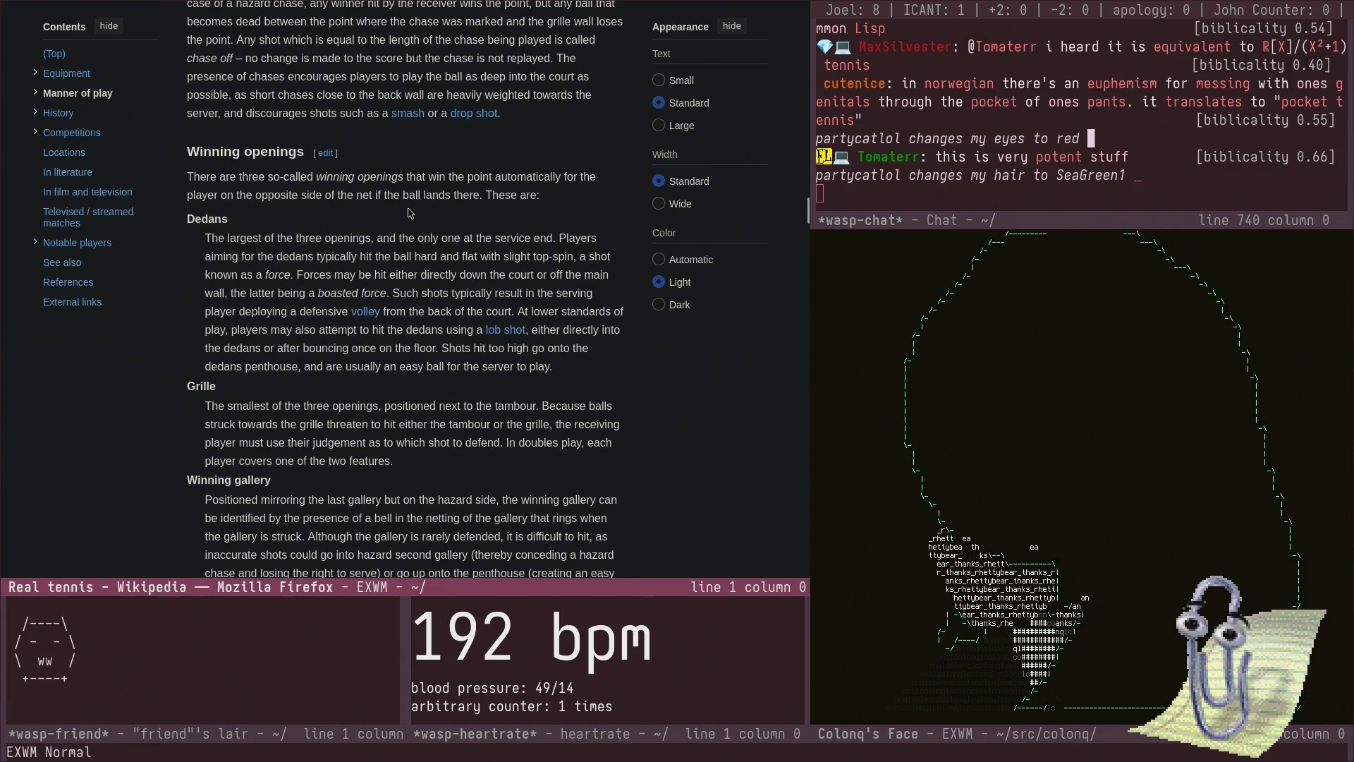
pyautogui.scroll(-10, 410, 224)
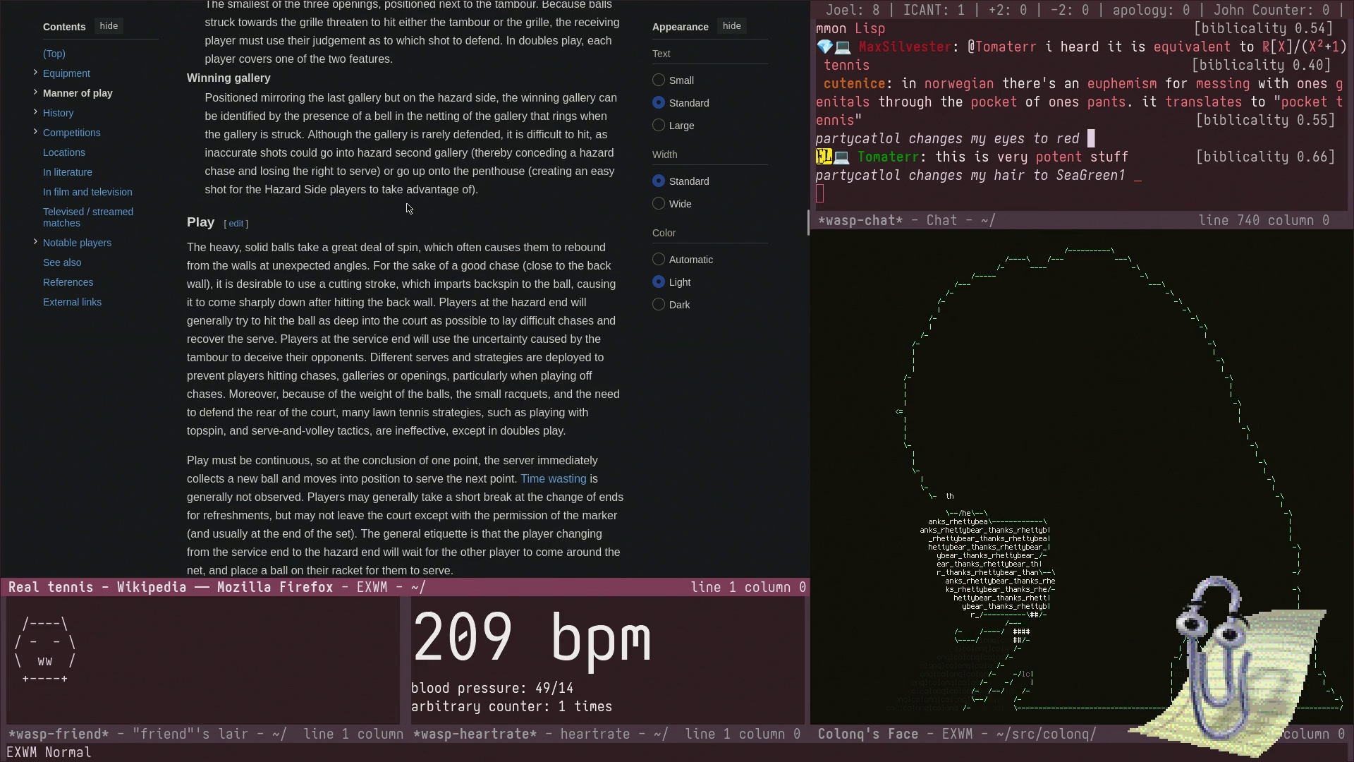
pyautogui.scroll(-10, 407, 208)
pyautogui.scroll(-6, 407, 206)
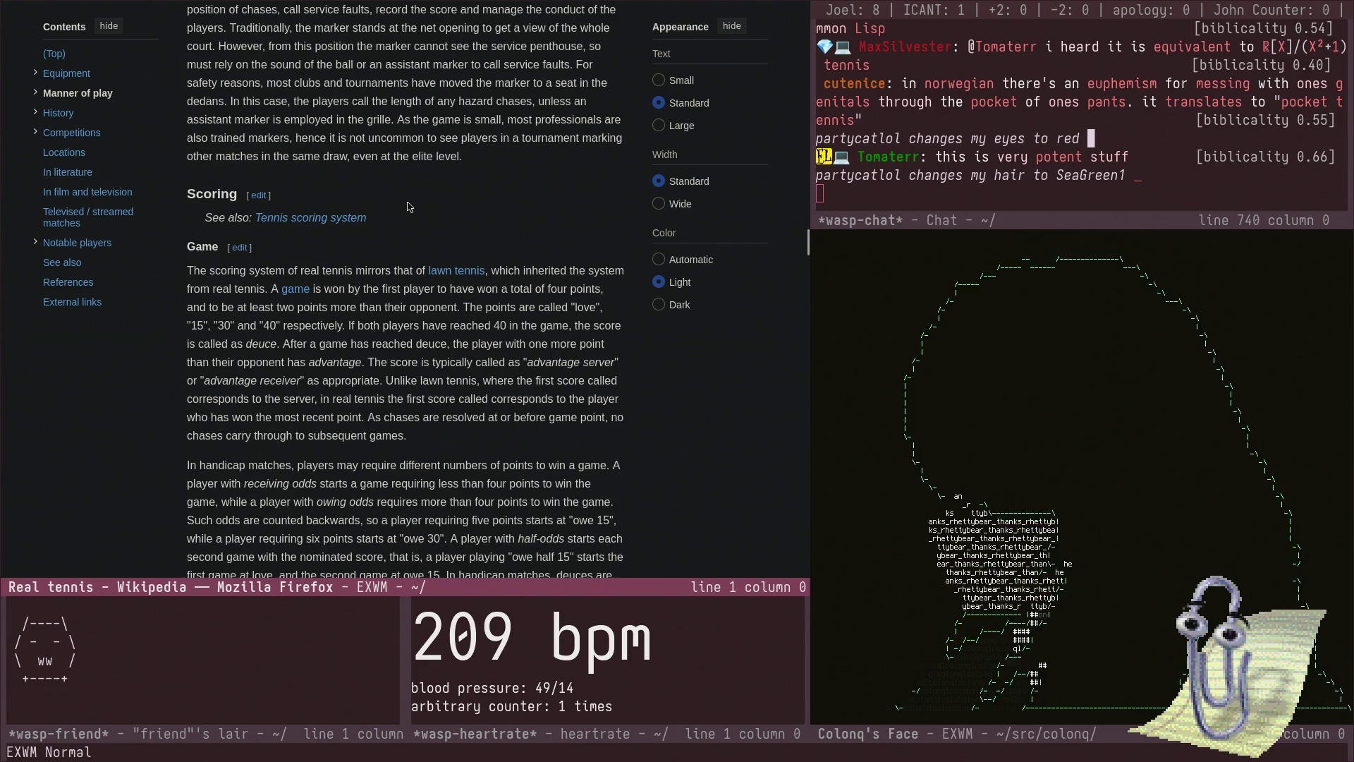
pyautogui.scroll(-14, 409, 206)
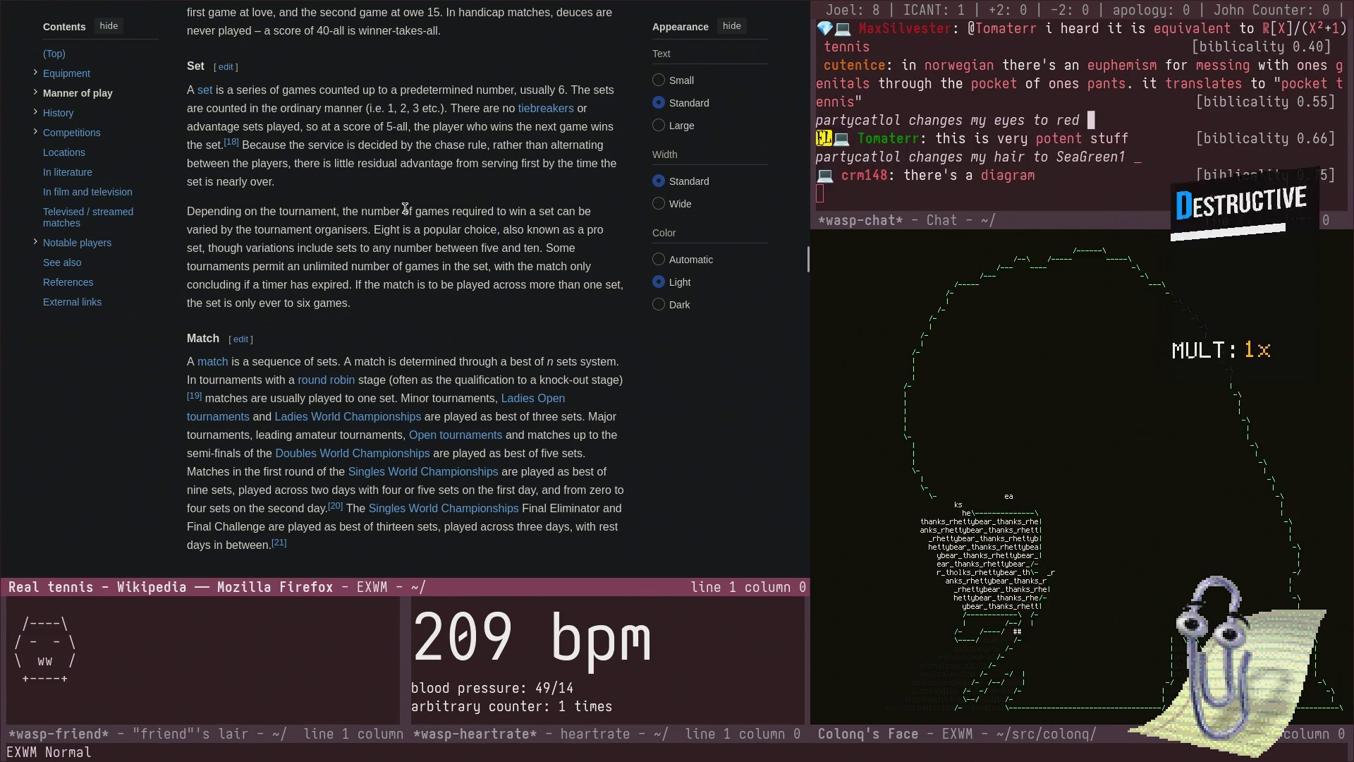
# - Scroll the Real tennis article down to its History section and the 1705 epitaph
pyautogui.scroll(-5, 405, 208)
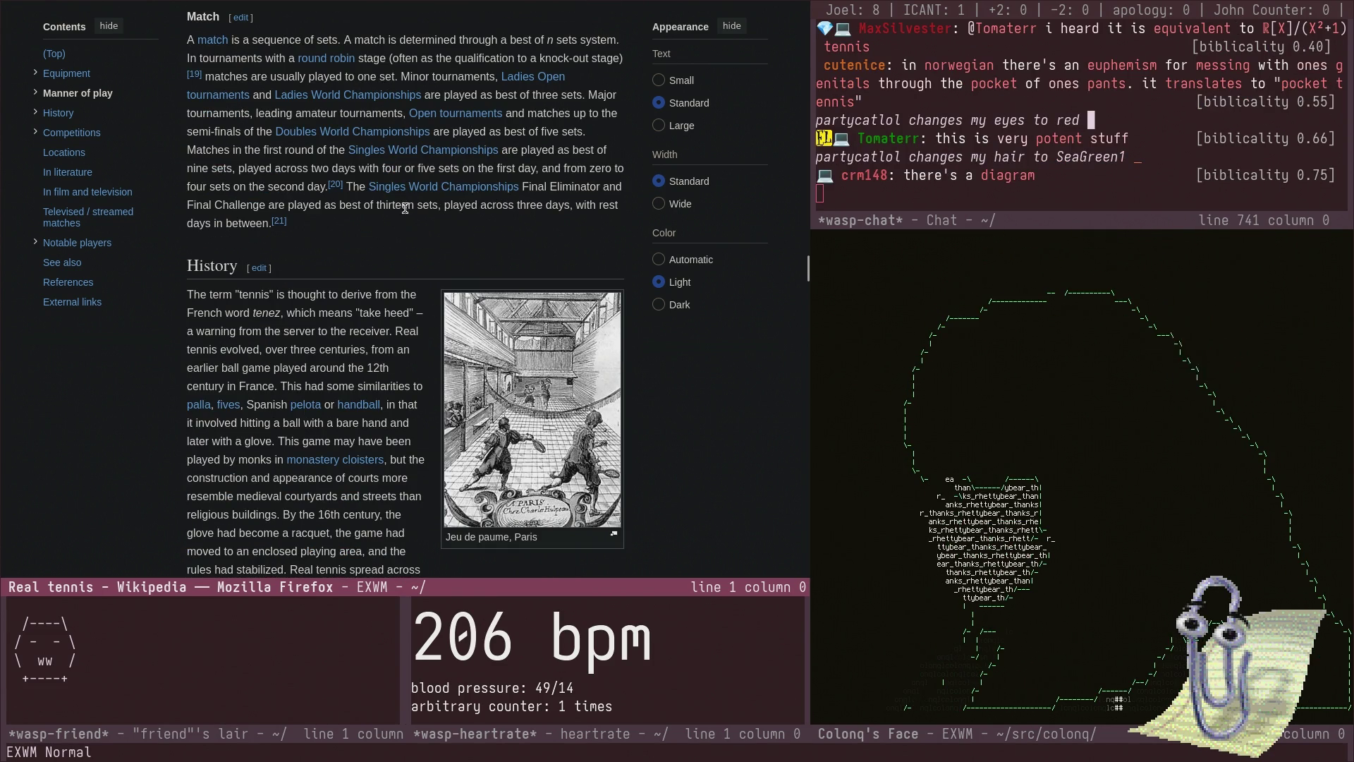
pyautogui.scroll(-2, 405, 208)
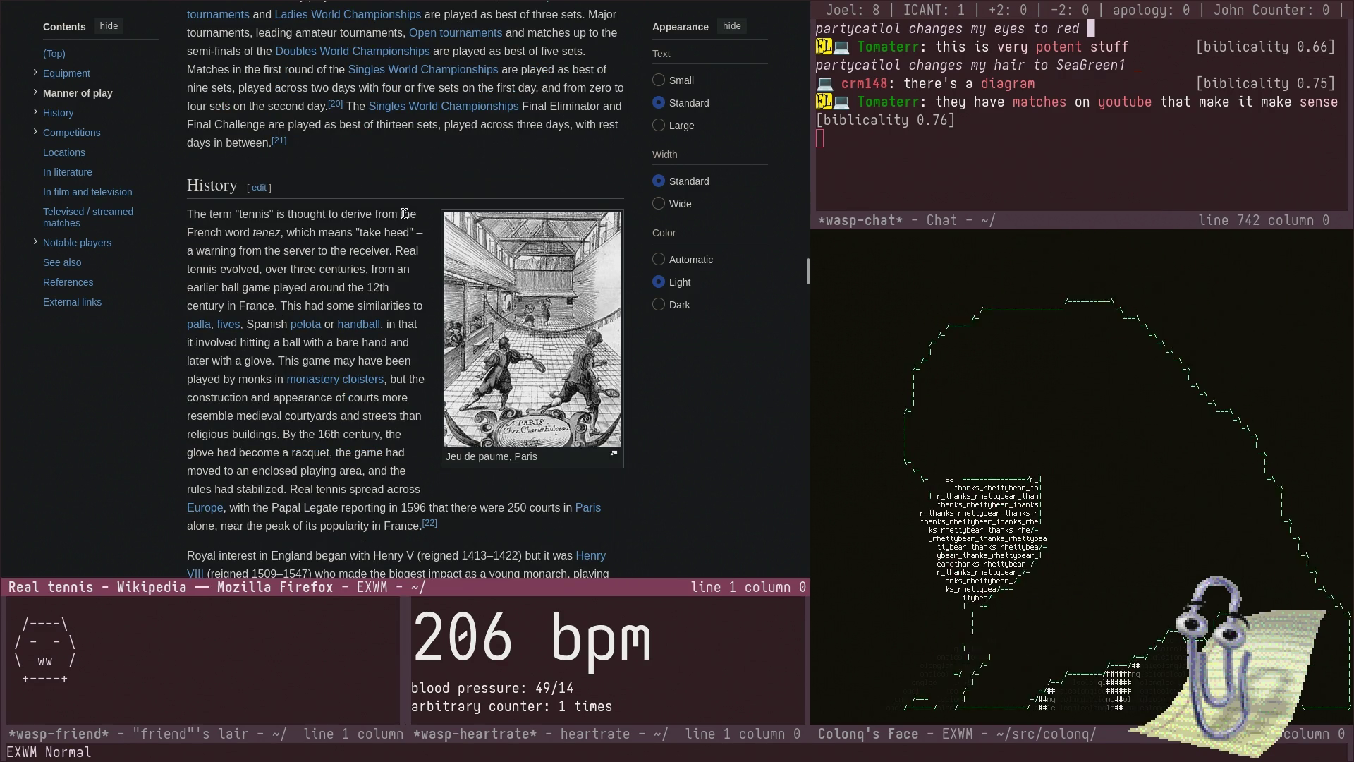
pyautogui.scroll(-15, 404, 214)
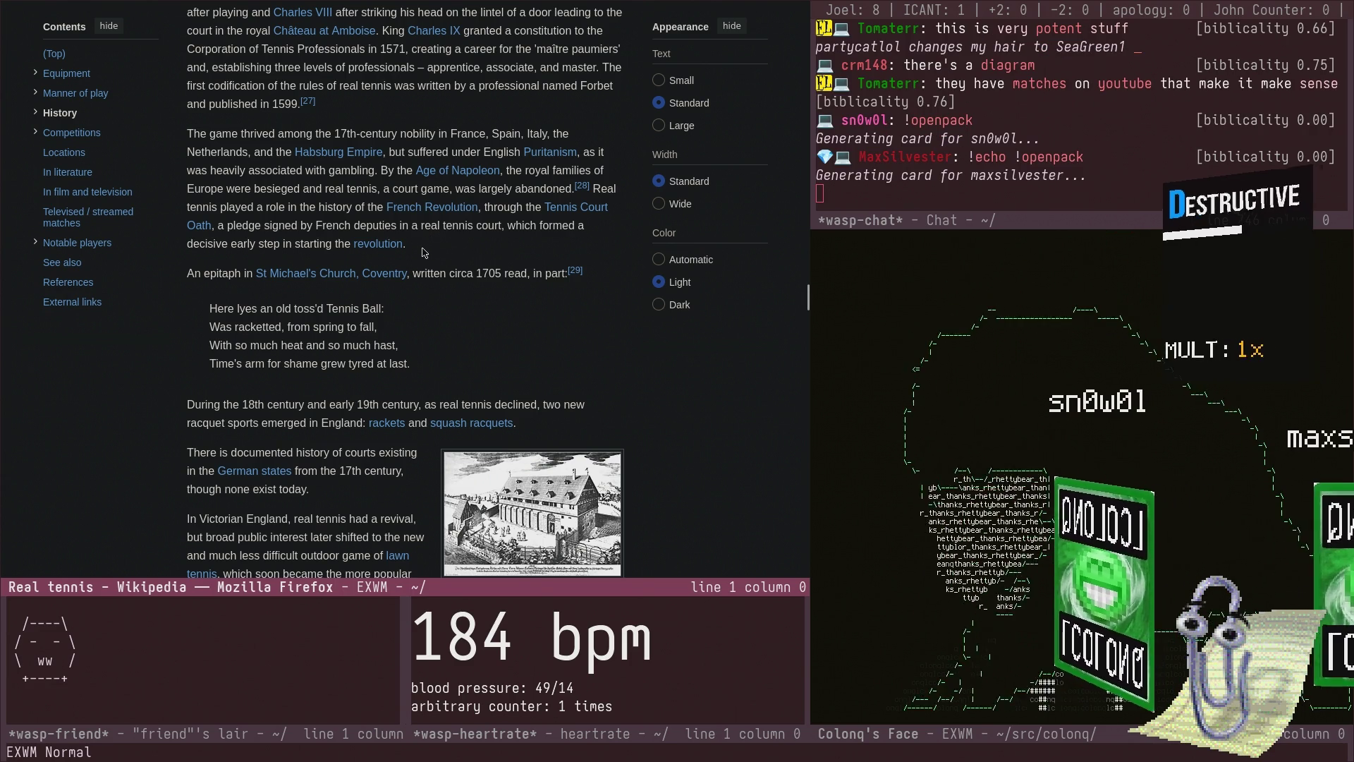
# - Read on through the history, down to the Coburg real tennis house image and 'Victorian court master-builder'
pyautogui.rightClick(426, 249)
pyautogui.click(411, 227)
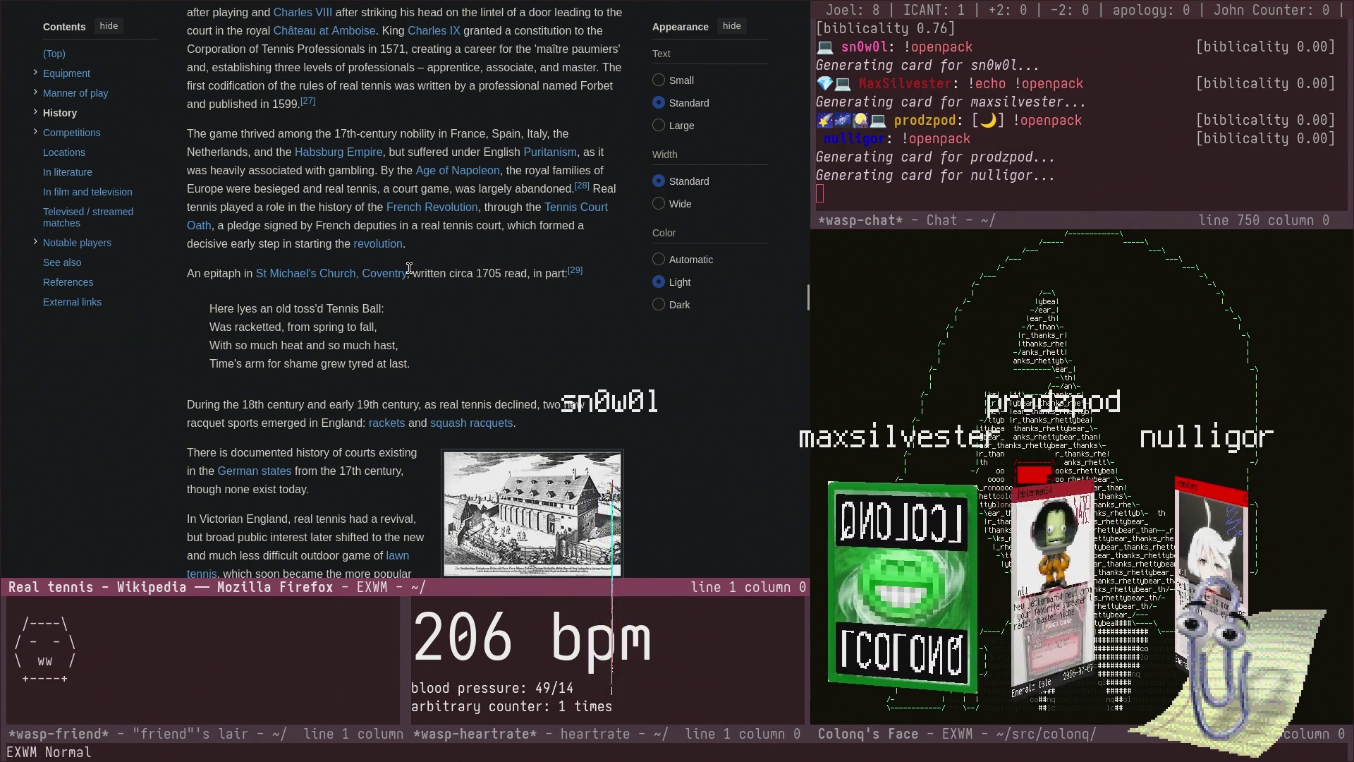
pyautogui.moveTo(408, 271)
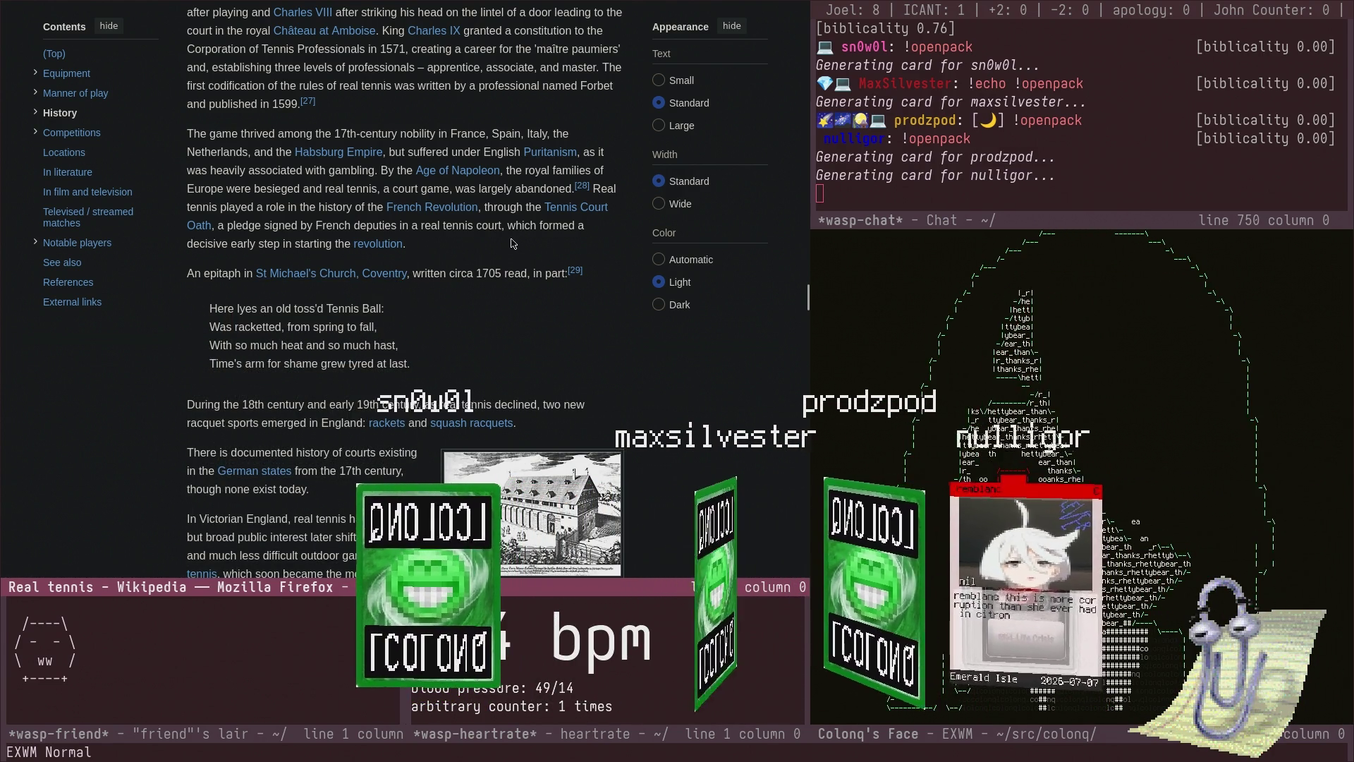
pyautogui.scroll(-2, 512, 243)
pyautogui.scroll(-2, 512, 258)
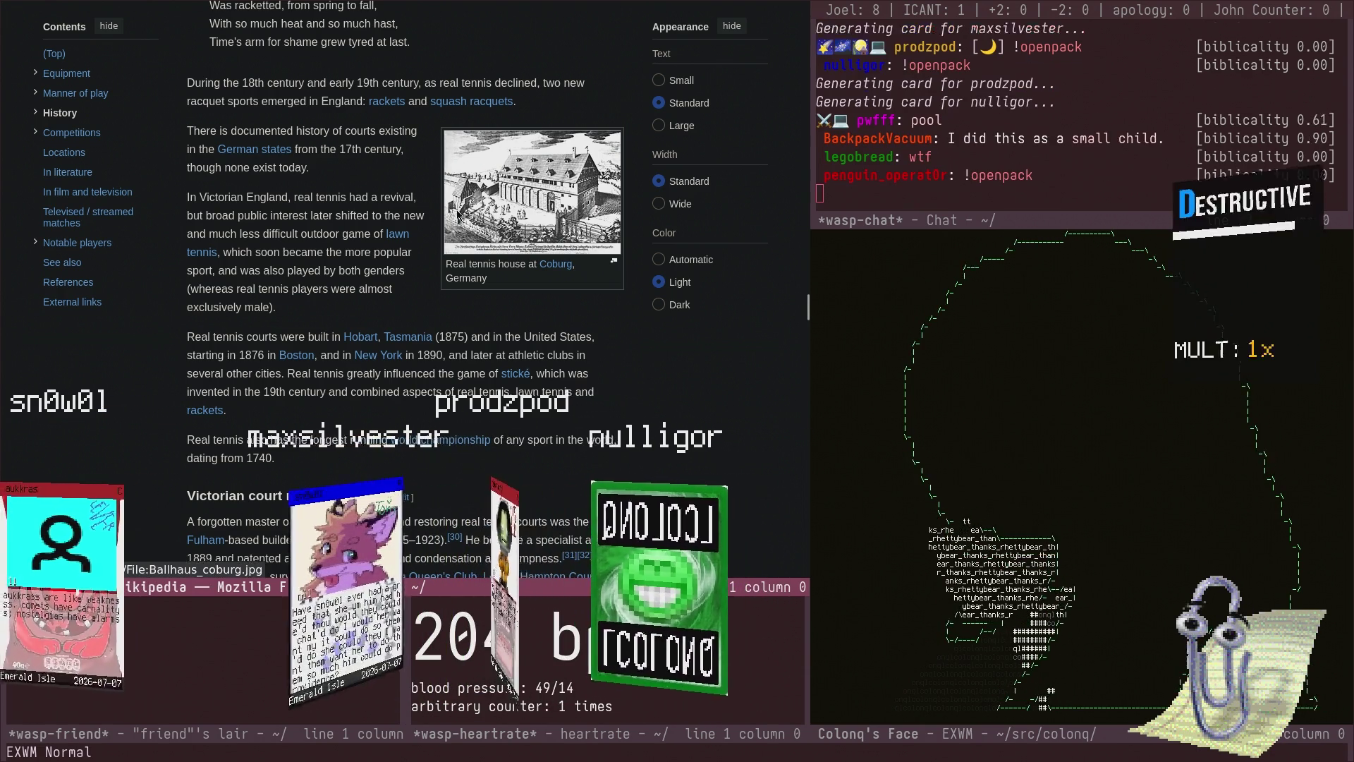
pyautogui.scroll(-2, 458, 215)
# - Run a YouTube search for 'real tennis' from the EXWM launcher
pyautogui.press('super+space')
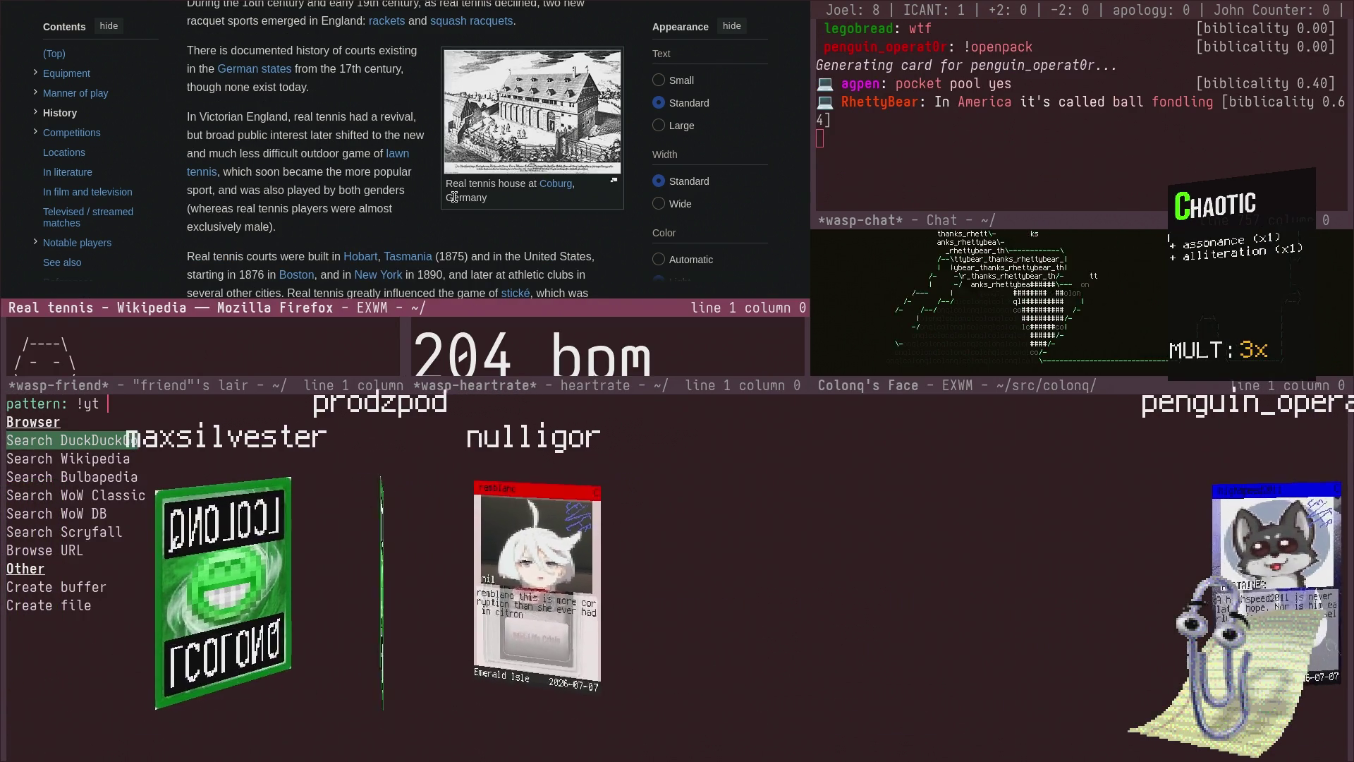
pyautogui.write('real ')
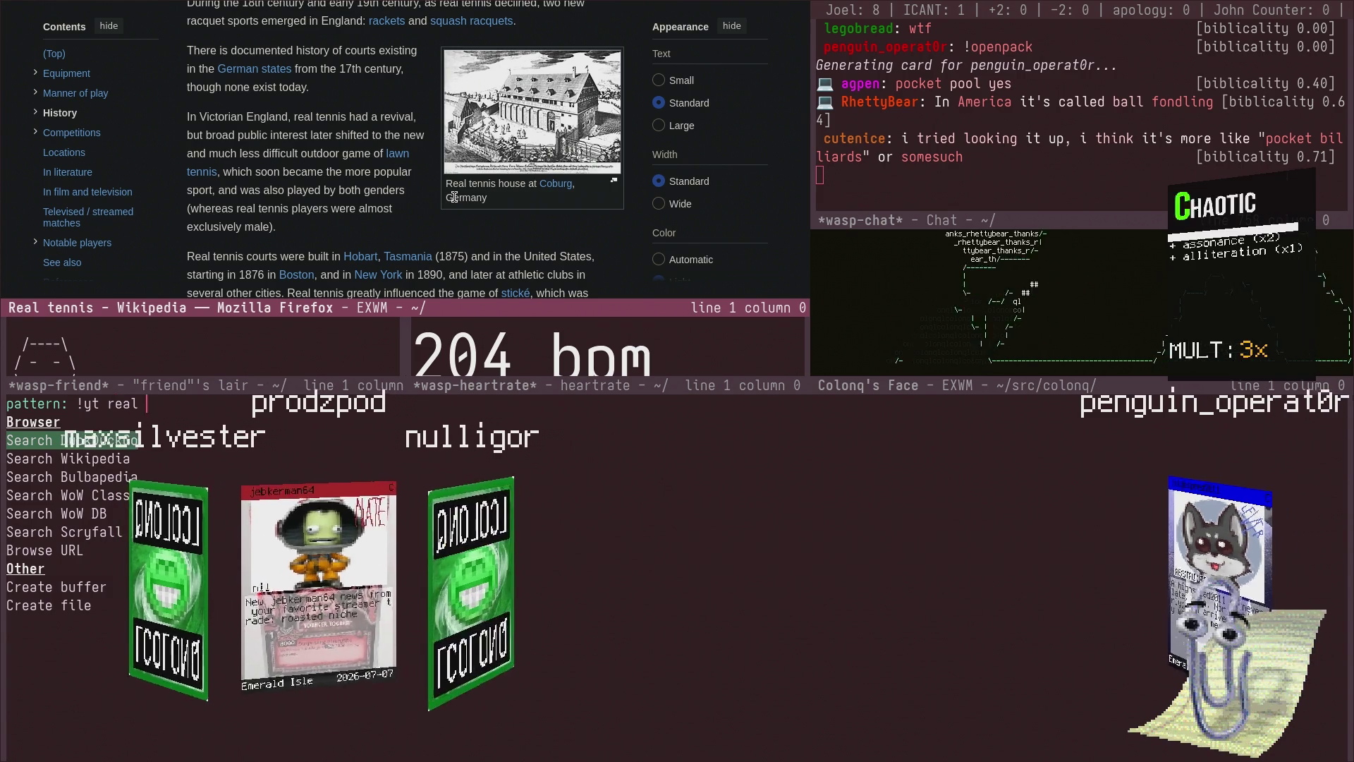
pyautogui.write('tennis')
pyautogui.press('Return')
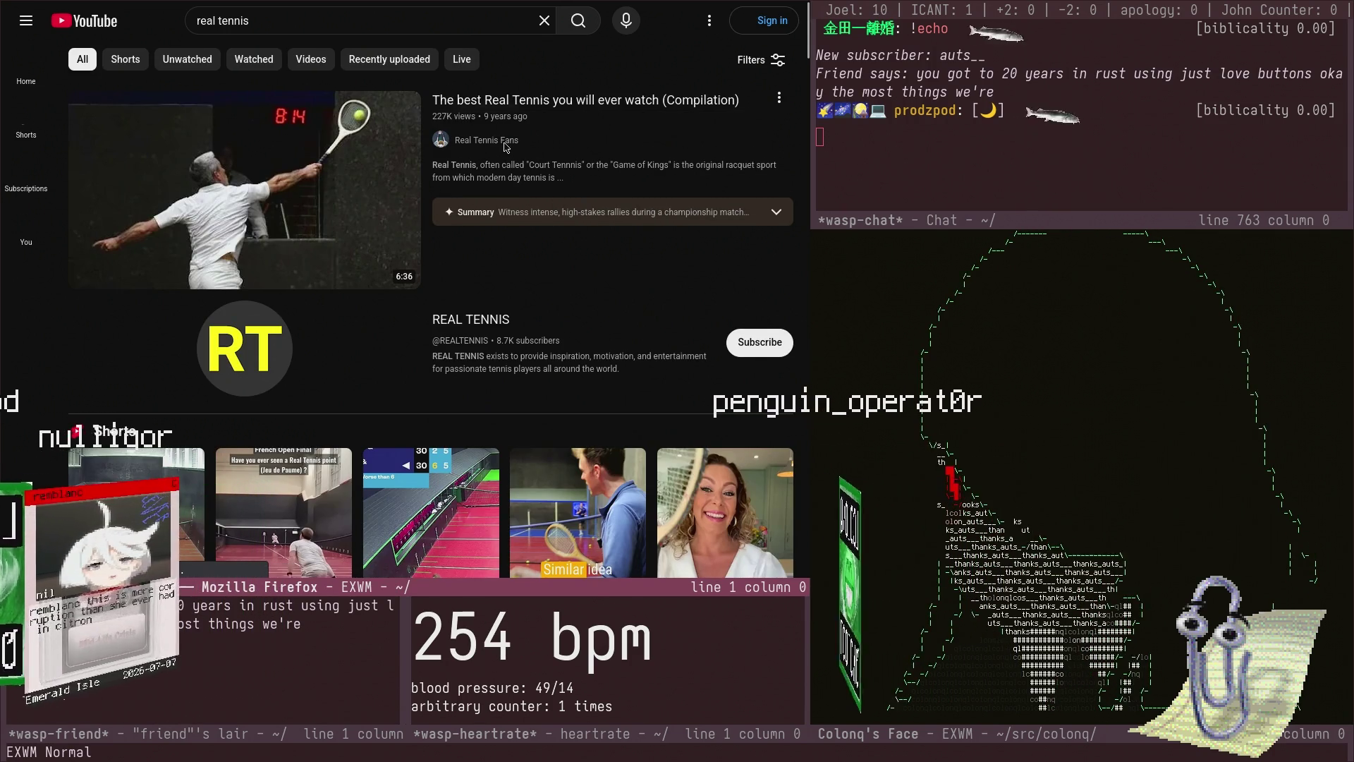
# - Play 'The best Real Tennis you will ever watch (Compilation)' and skip ahead to about 1:31
pyautogui.click(564, 191)
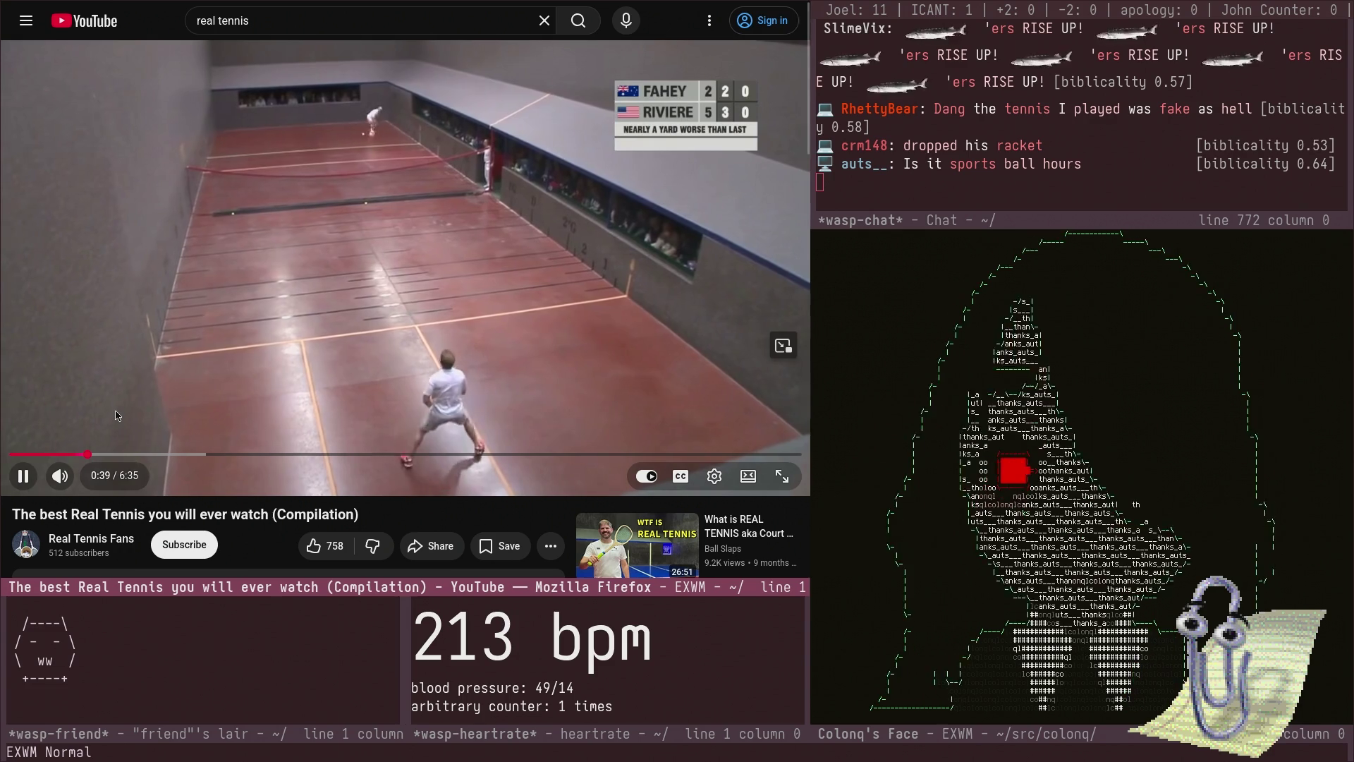
pyautogui.click(191, 454)
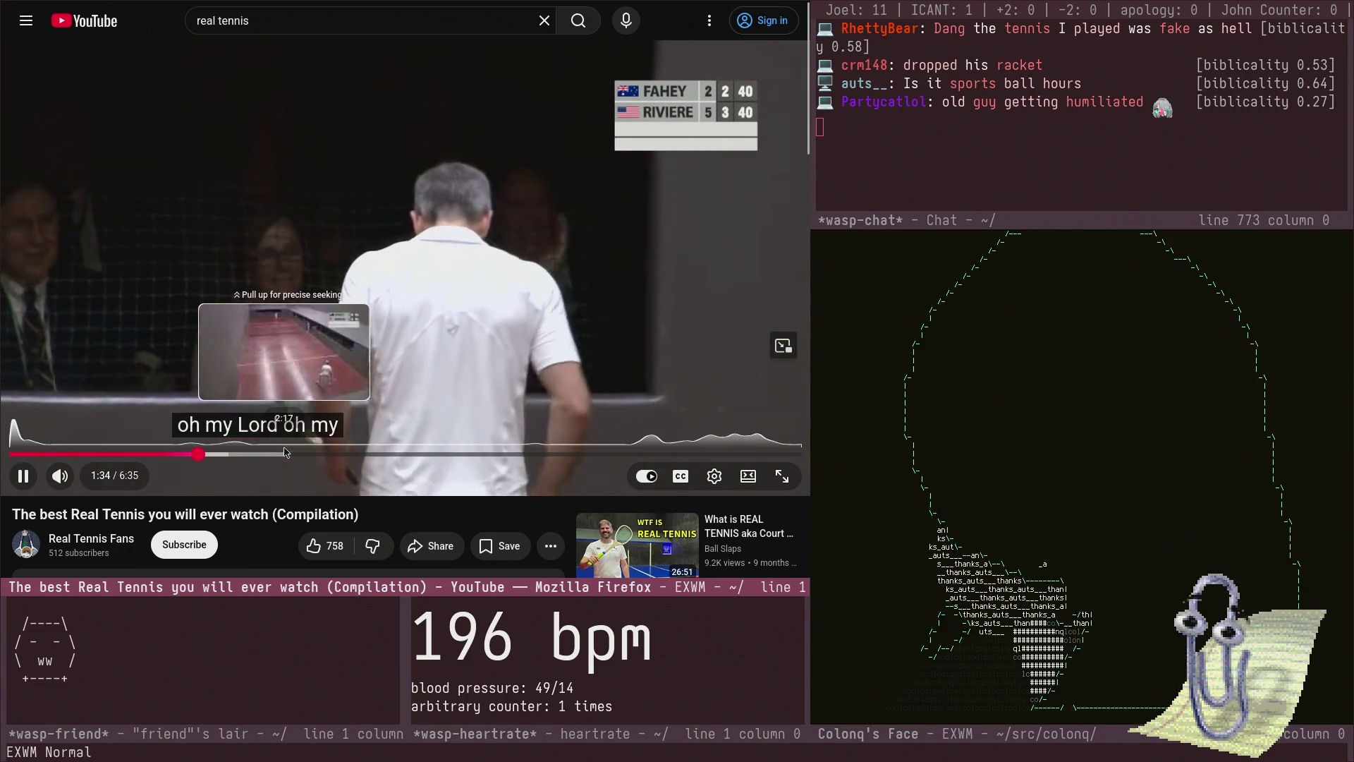
# - Seek the compilation forward to 2:16, then 3:37, and pause it
pyautogui.click(284, 454)
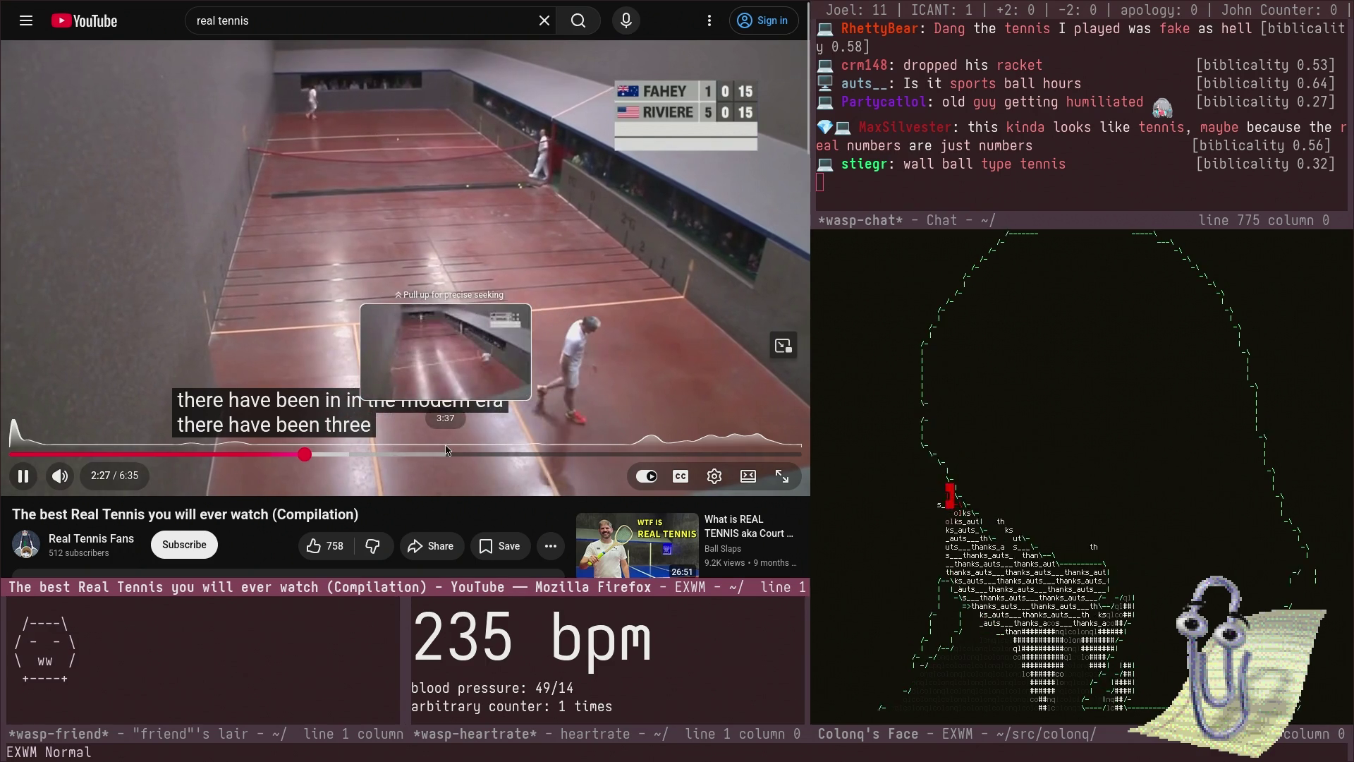
pyautogui.click(446, 454)
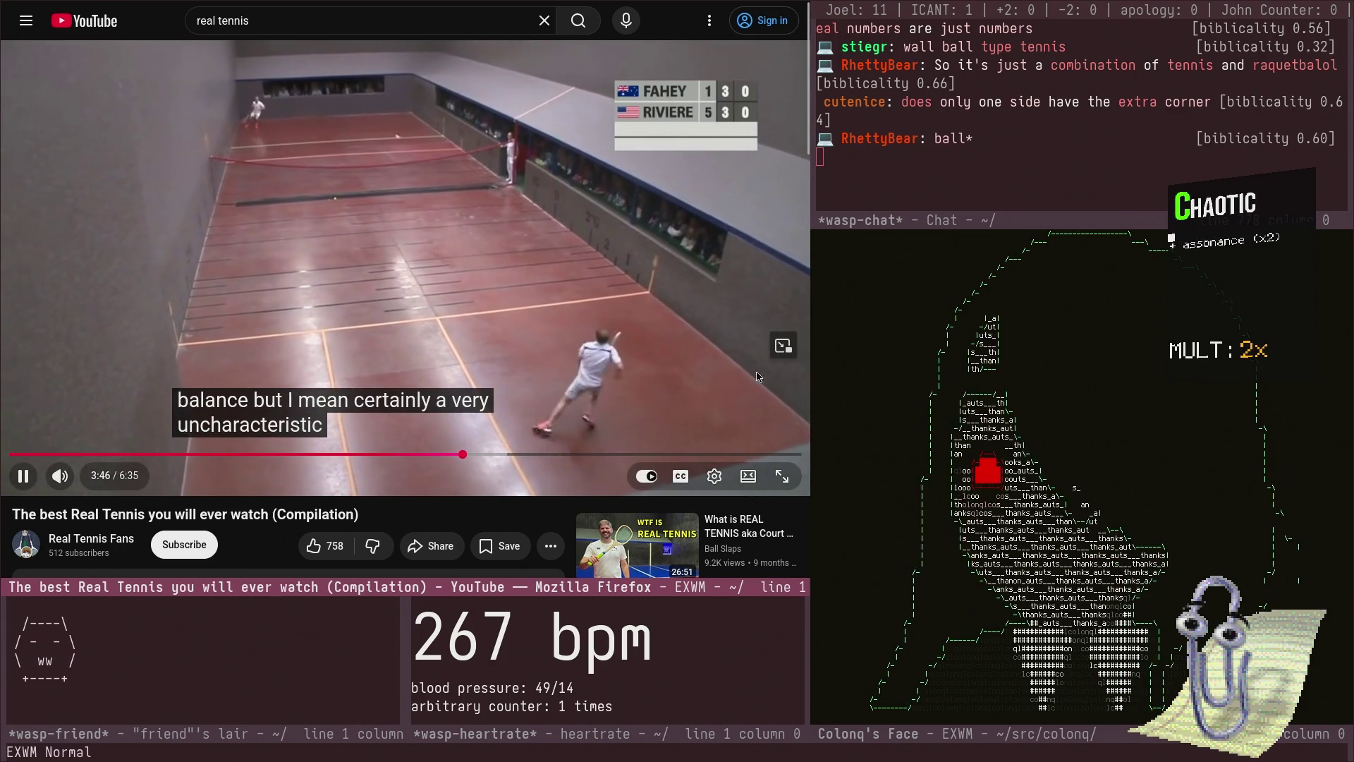
pyautogui.click(533, 296)
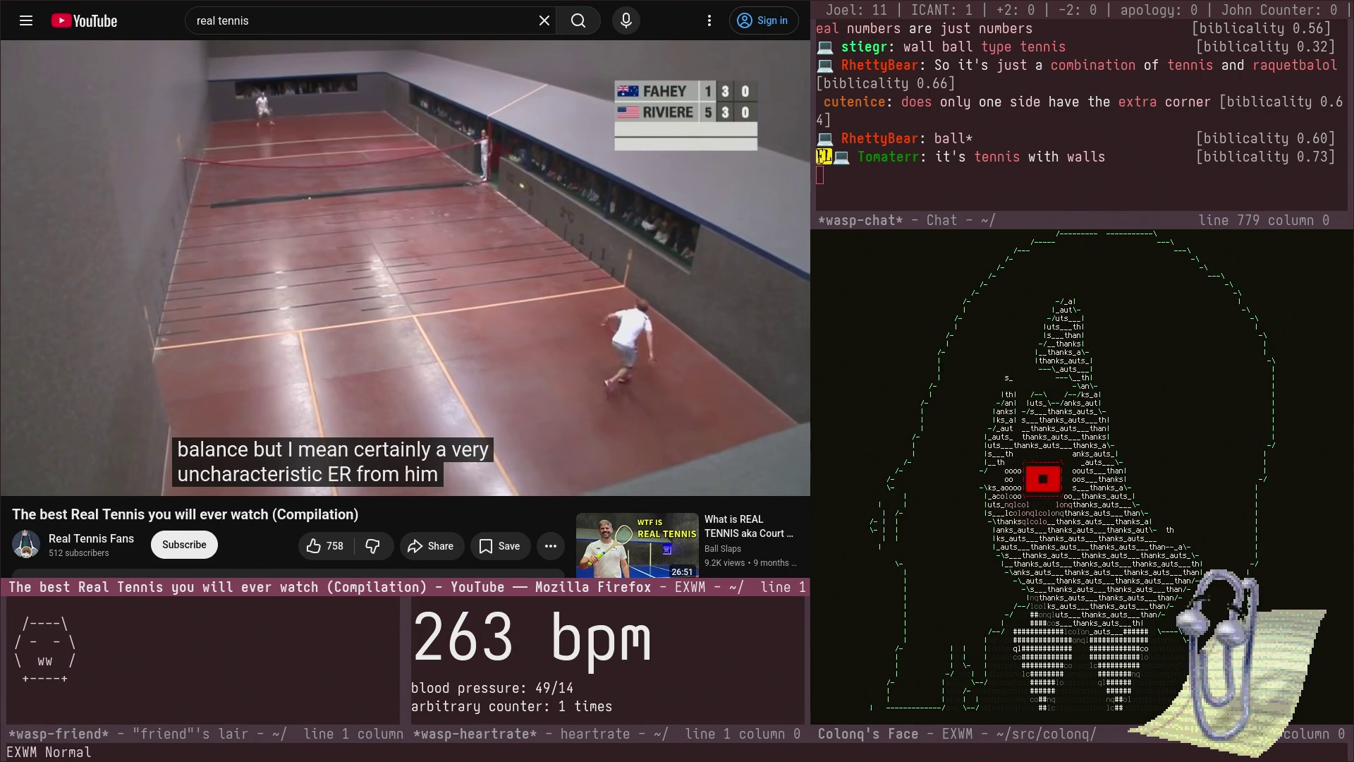
# - Jump the paused video to 4:22 and 5:09, then return to the Real tennis article
pyautogui.moveTo(526, 358)
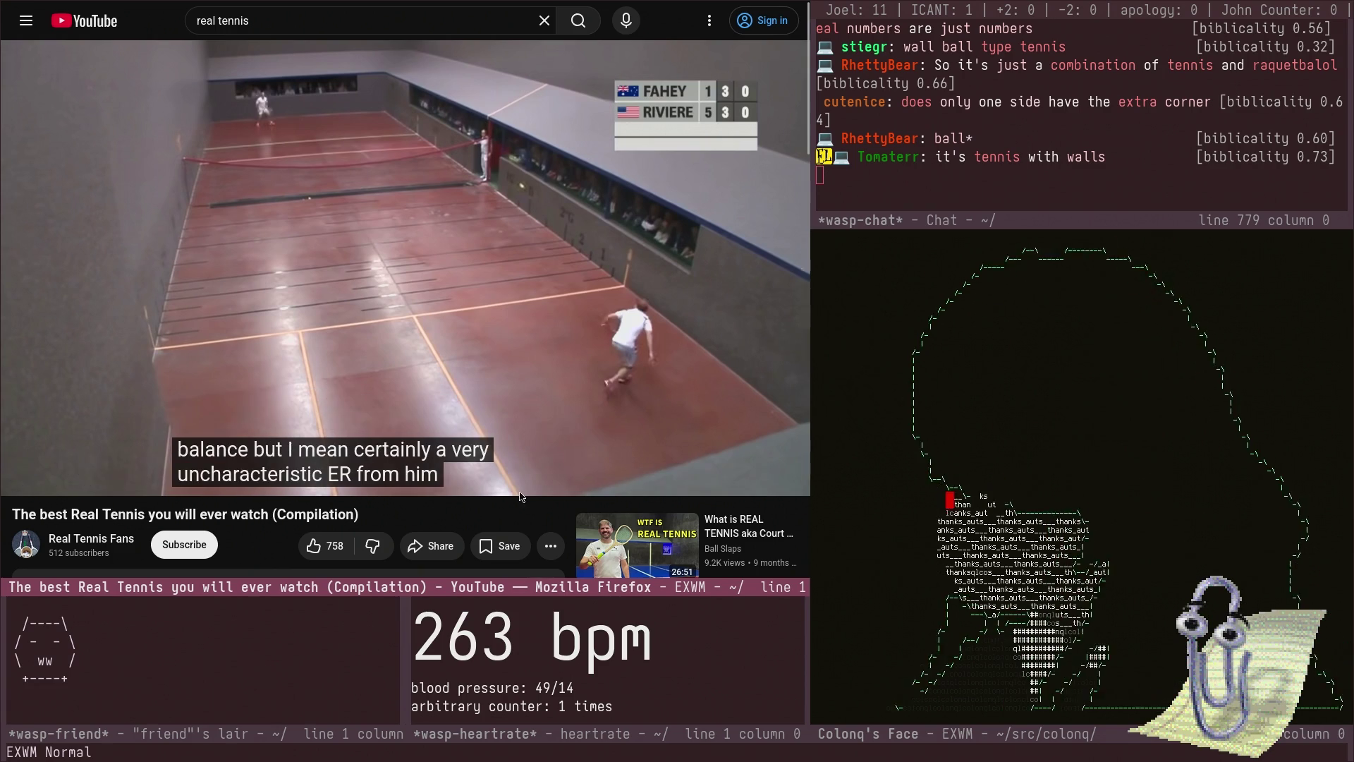
pyautogui.click(535, 454)
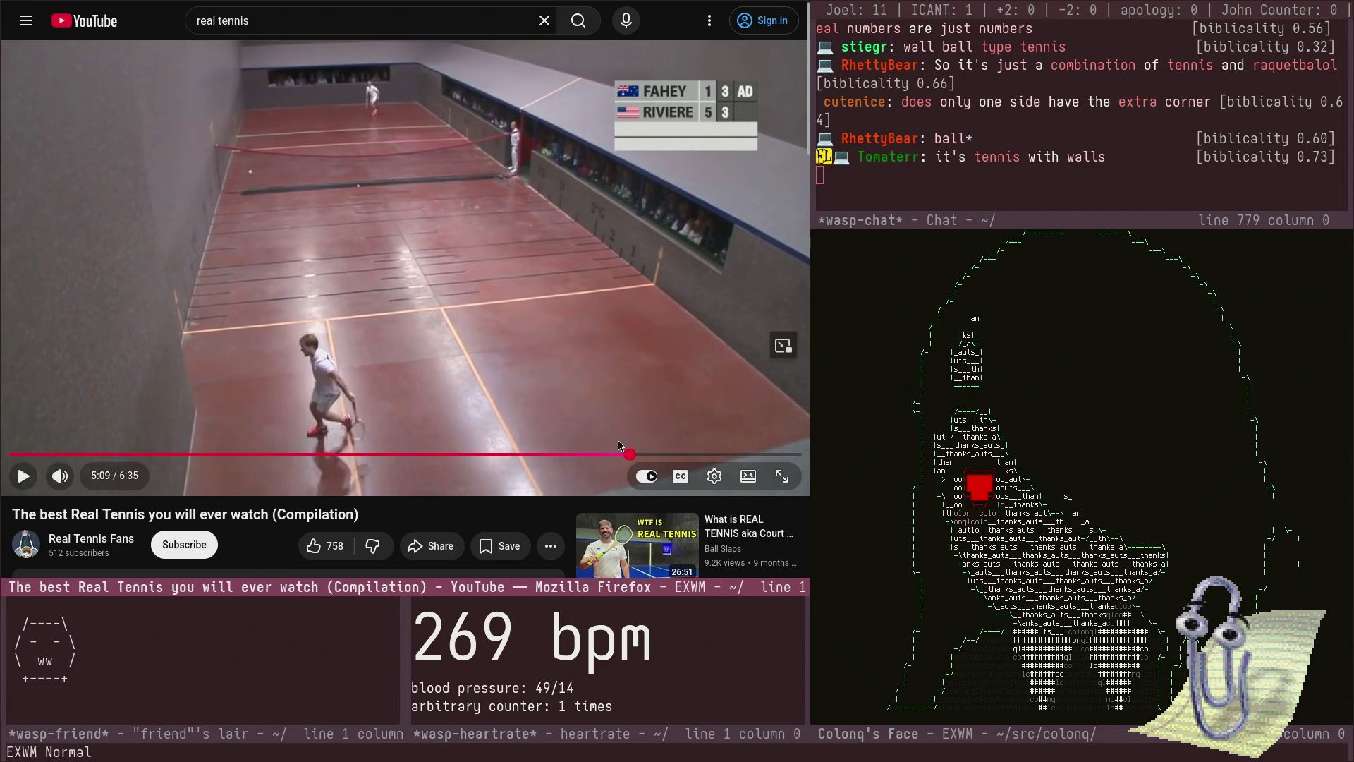
pyautogui.click(628, 453)
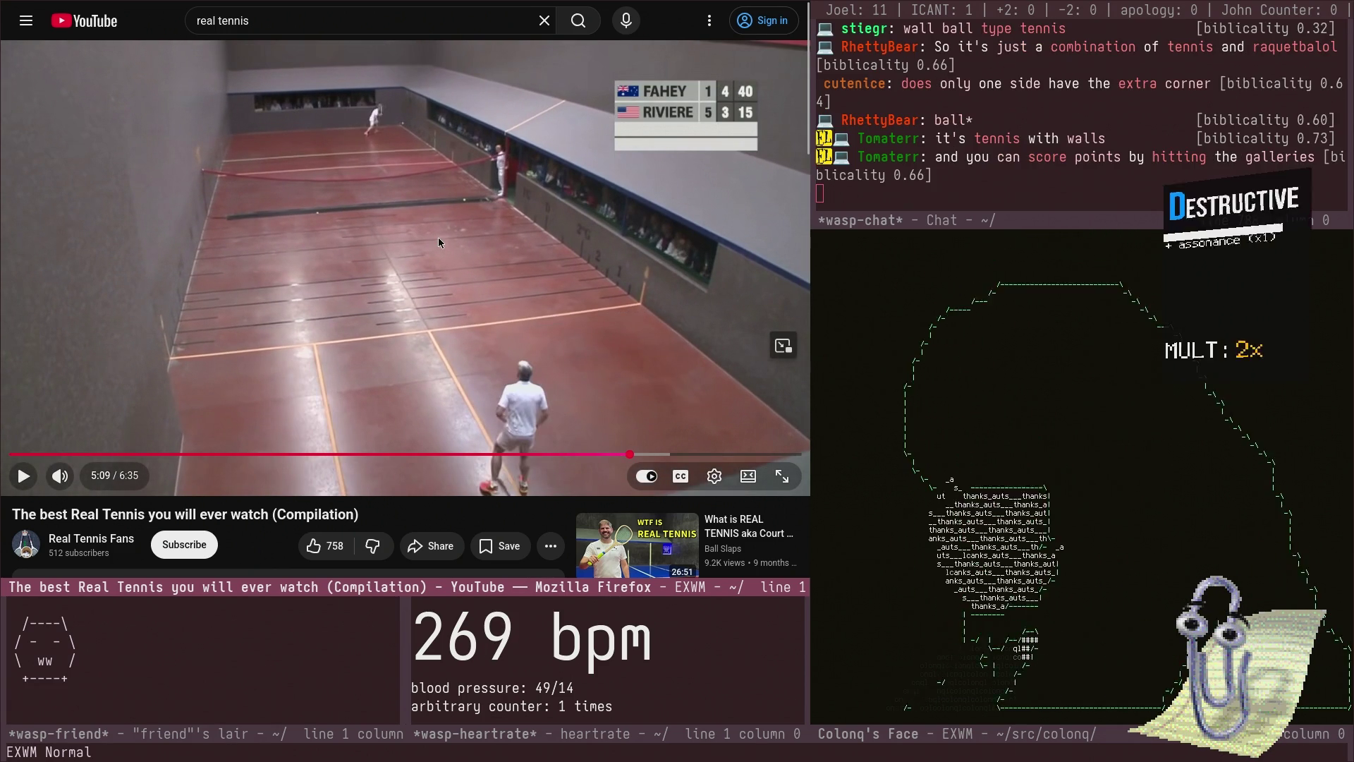
pyautogui.hotkey('ctrl', 'Tab')
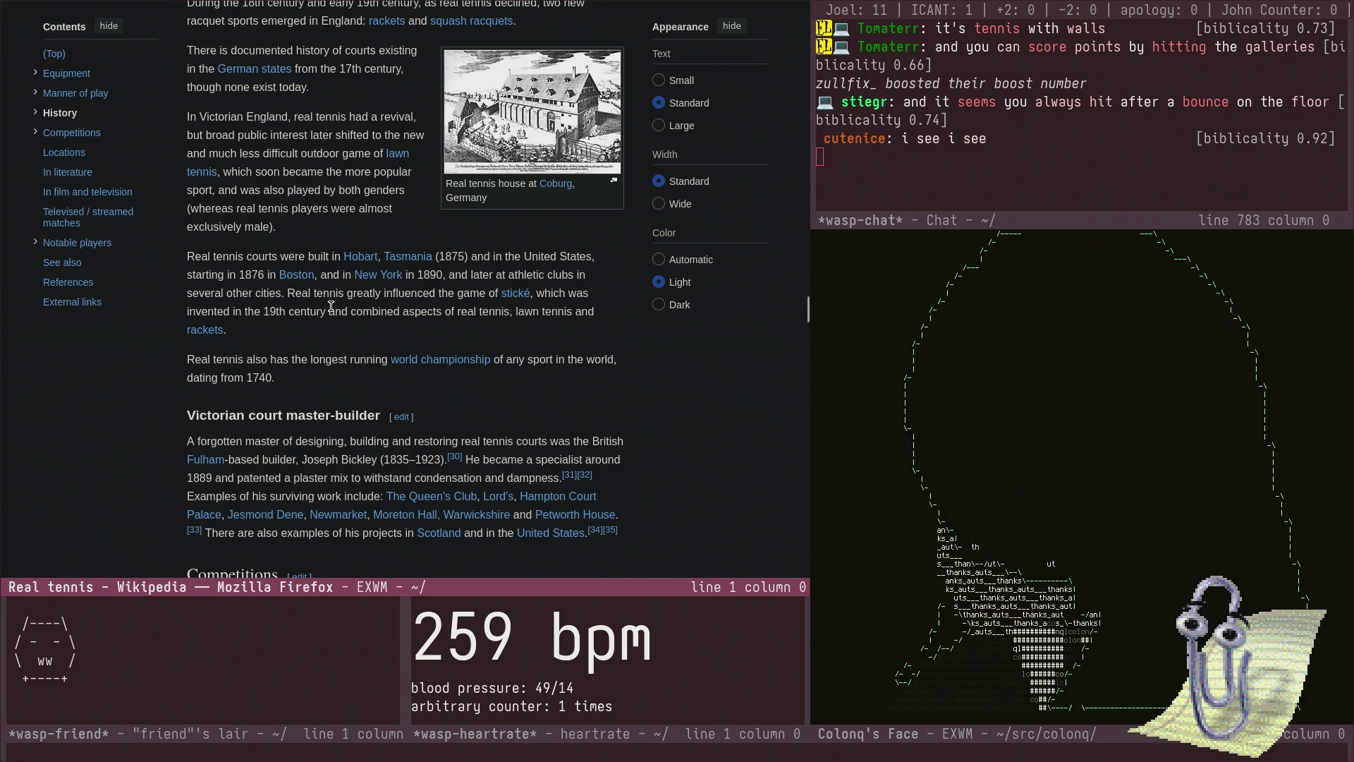
# - Scroll the Real tennis article to the World Championships section, then bring up the window switcher
pyautogui.scroll(-4, 331, 306)
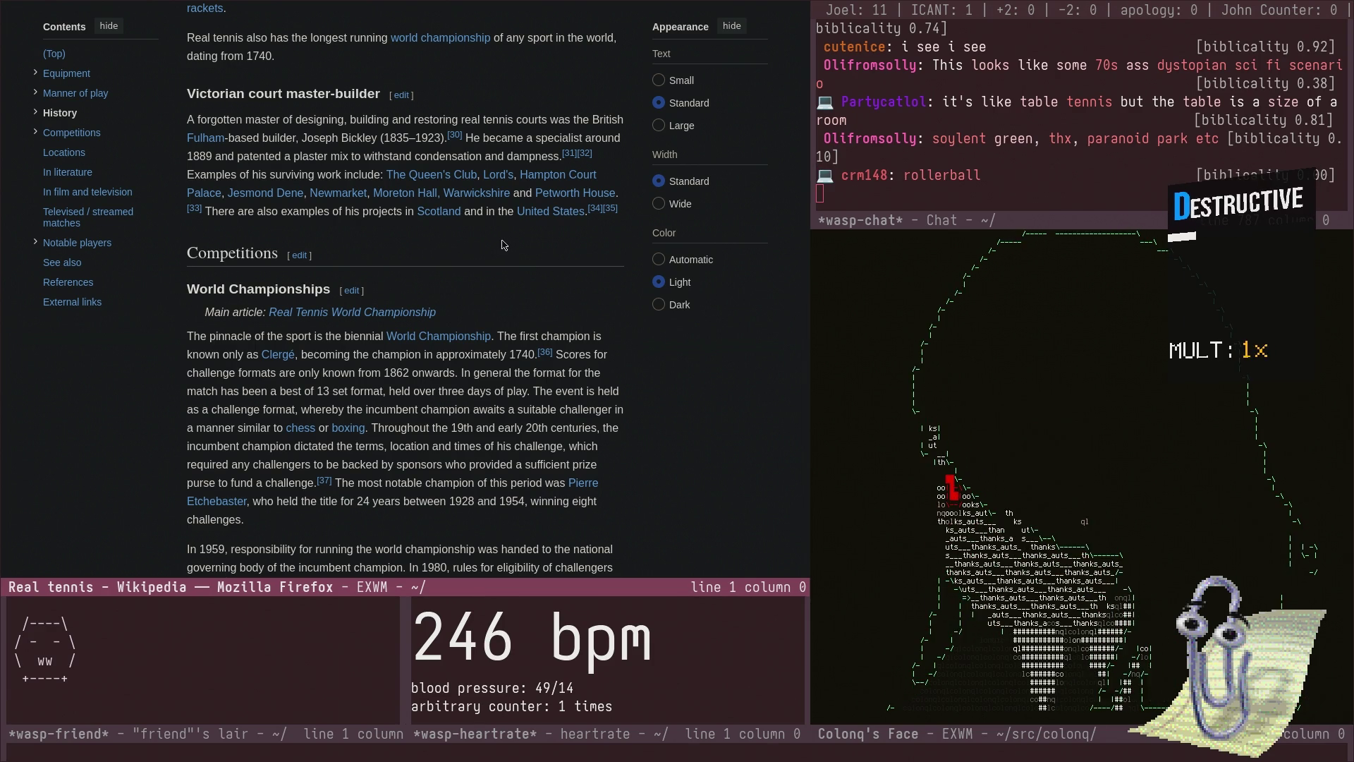
pyautogui.scroll(-2, 504, 245)
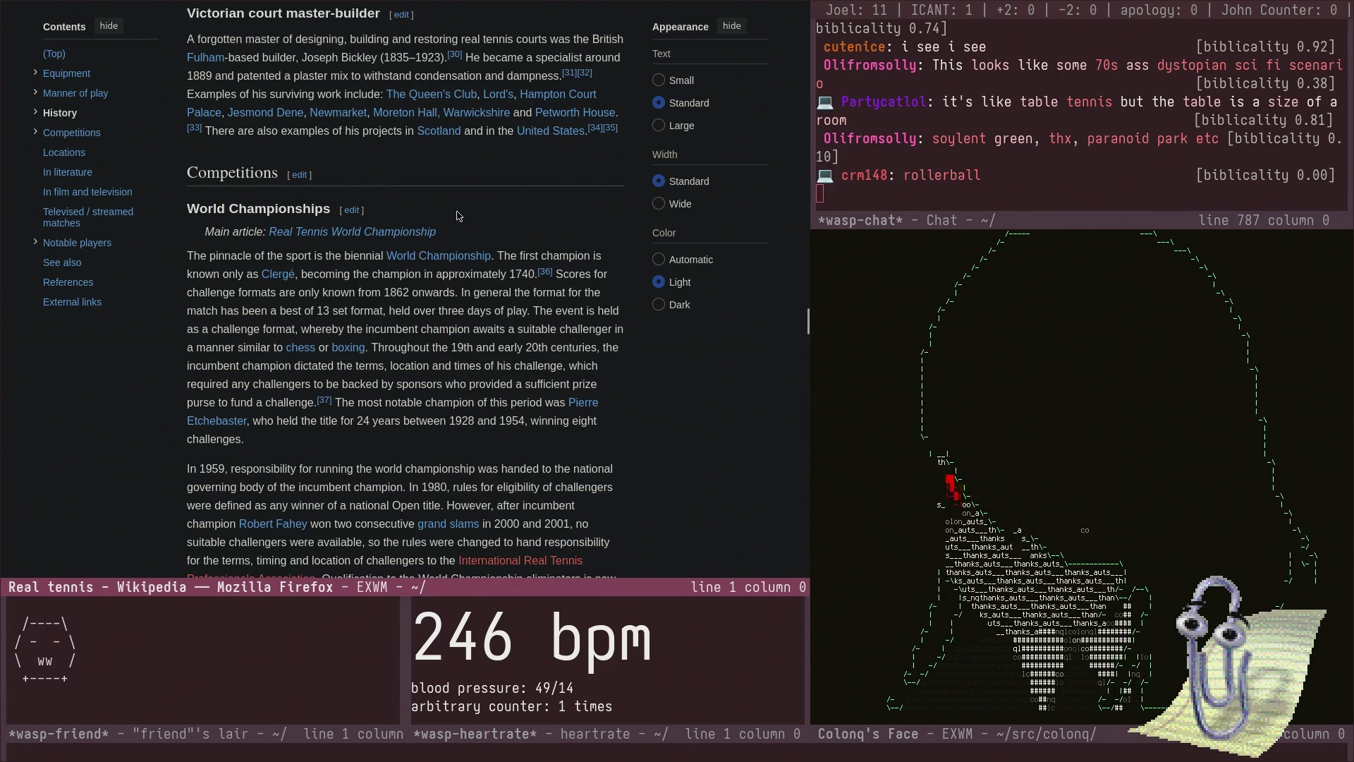
pyautogui.scroll(-4, 457, 216)
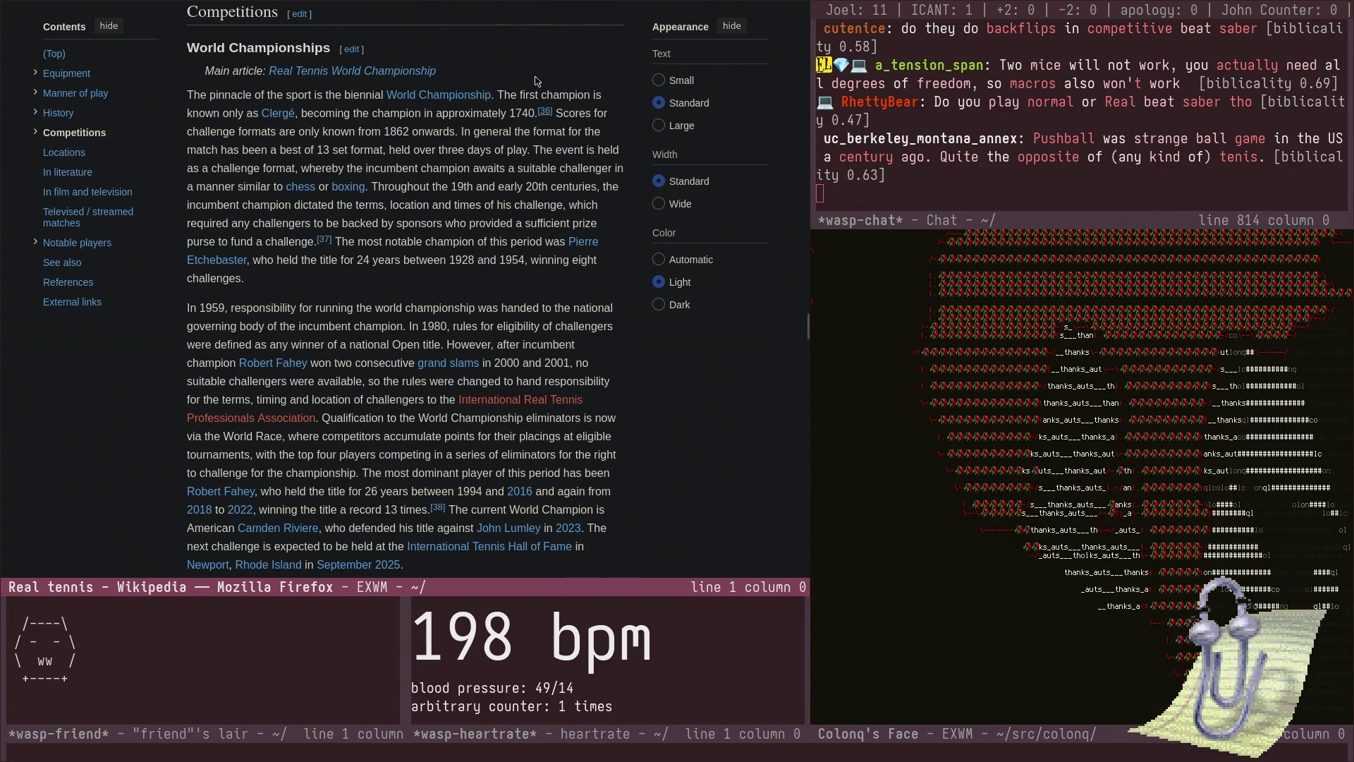
pyautogui.hotkey('ctrl', 'x')
# - Switch to the Pushball article, enlarge its 1939 photo, then close the viewer
pyautogui.write('bp')
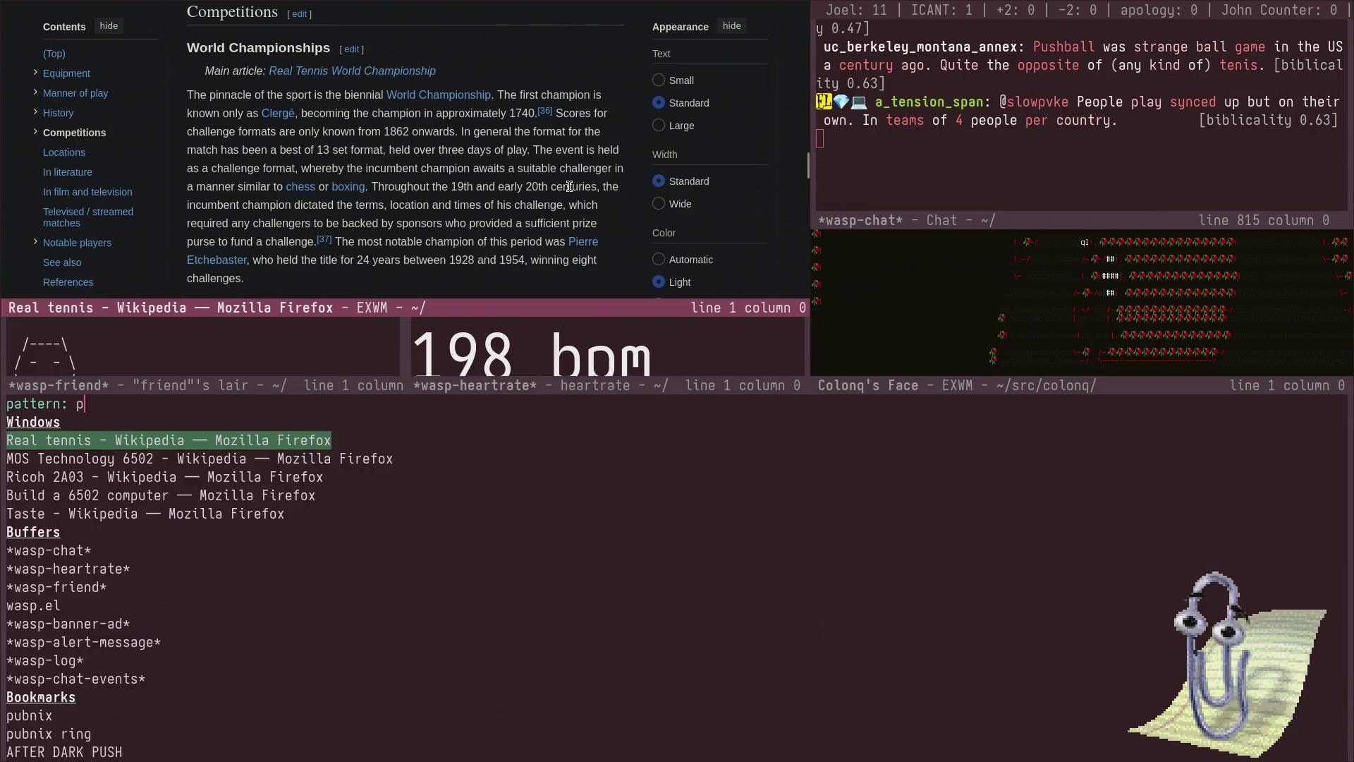
pyautogui.write('ushball')
pyautogui.press('Return')
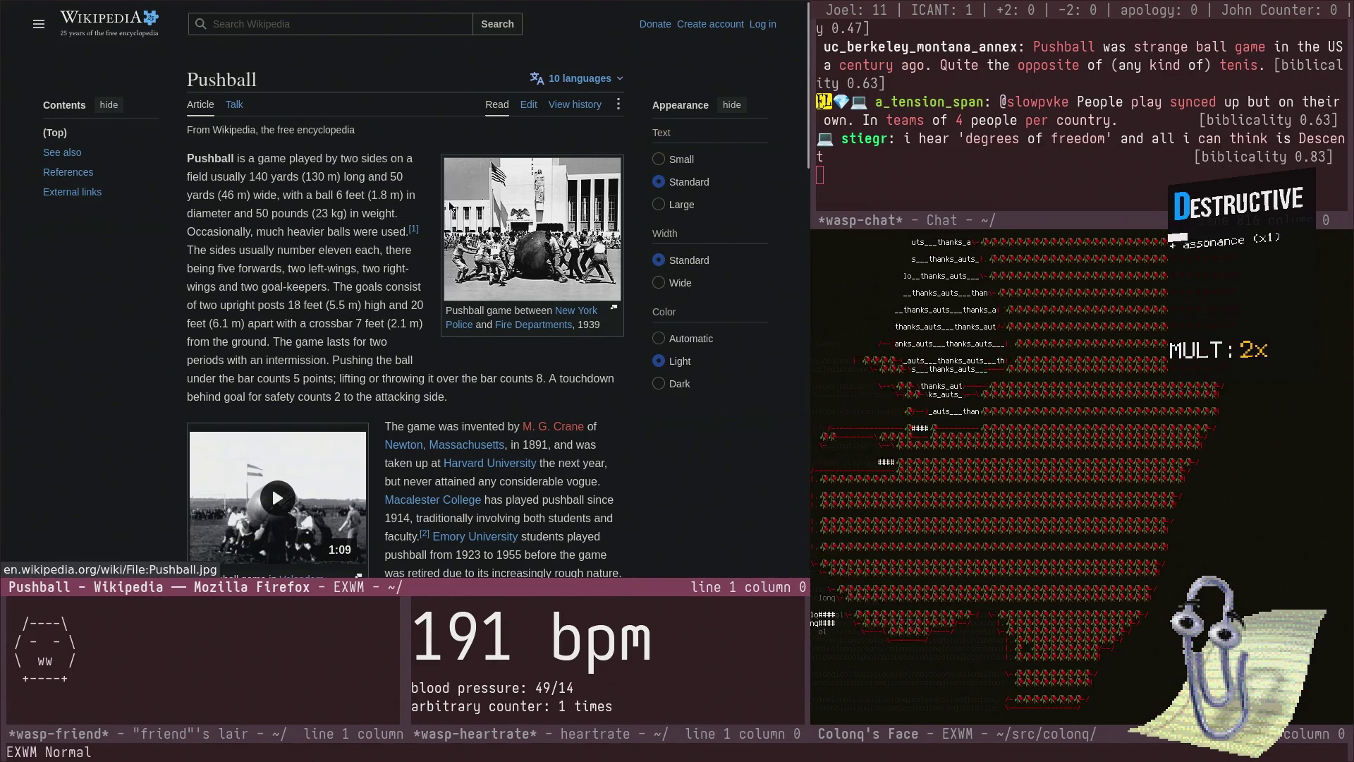
pyautogui.click(449, 206)
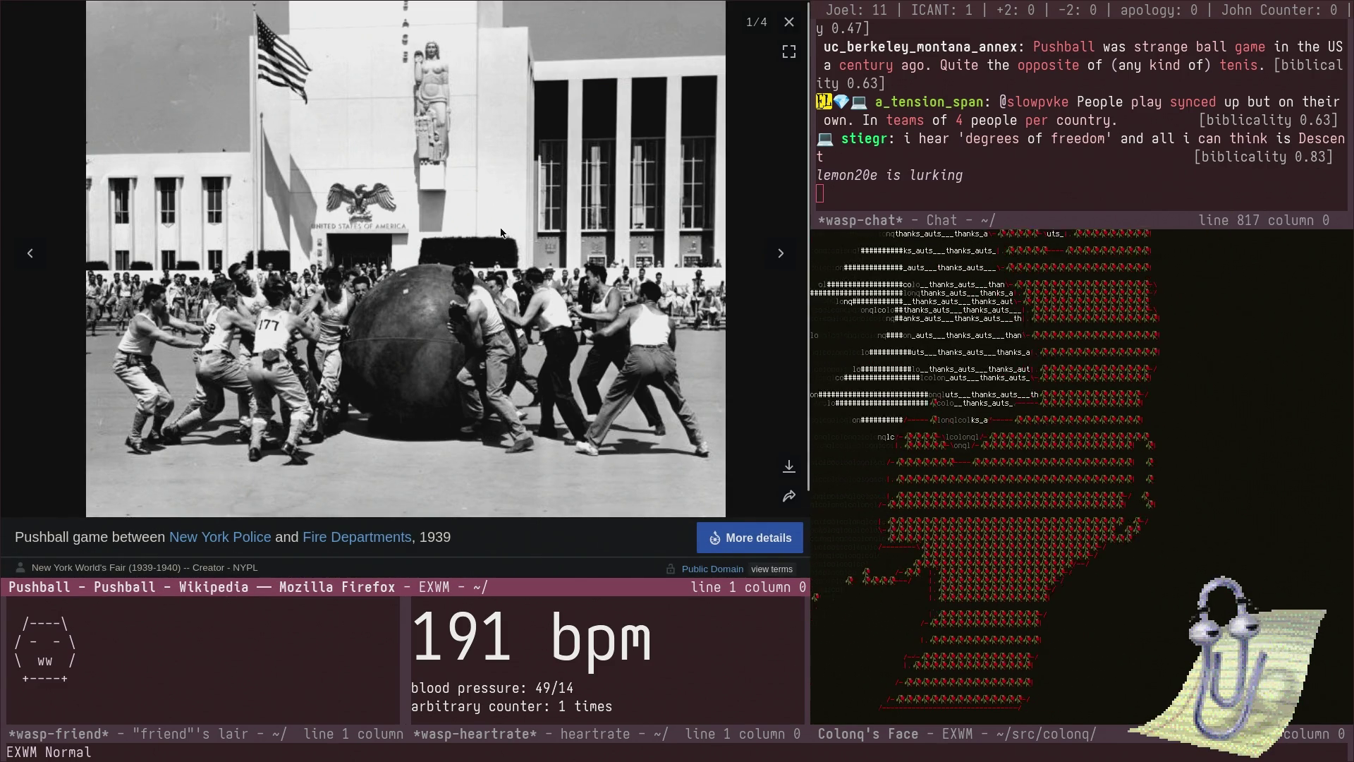
pyautogui.press('Escape')
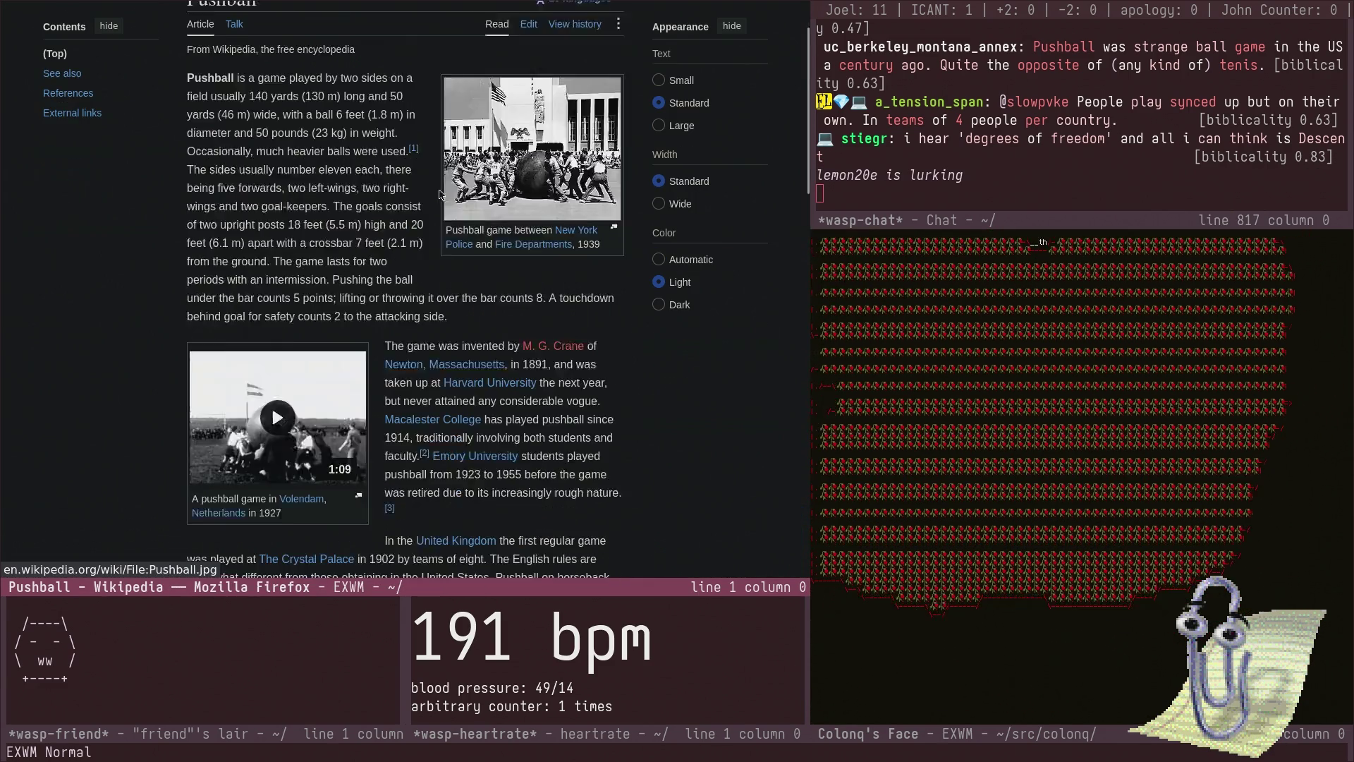
# - View the 1939 Pushball photo full size twice more, closing the viewer each time
pyautogui.scroll(-2, 439, 195)
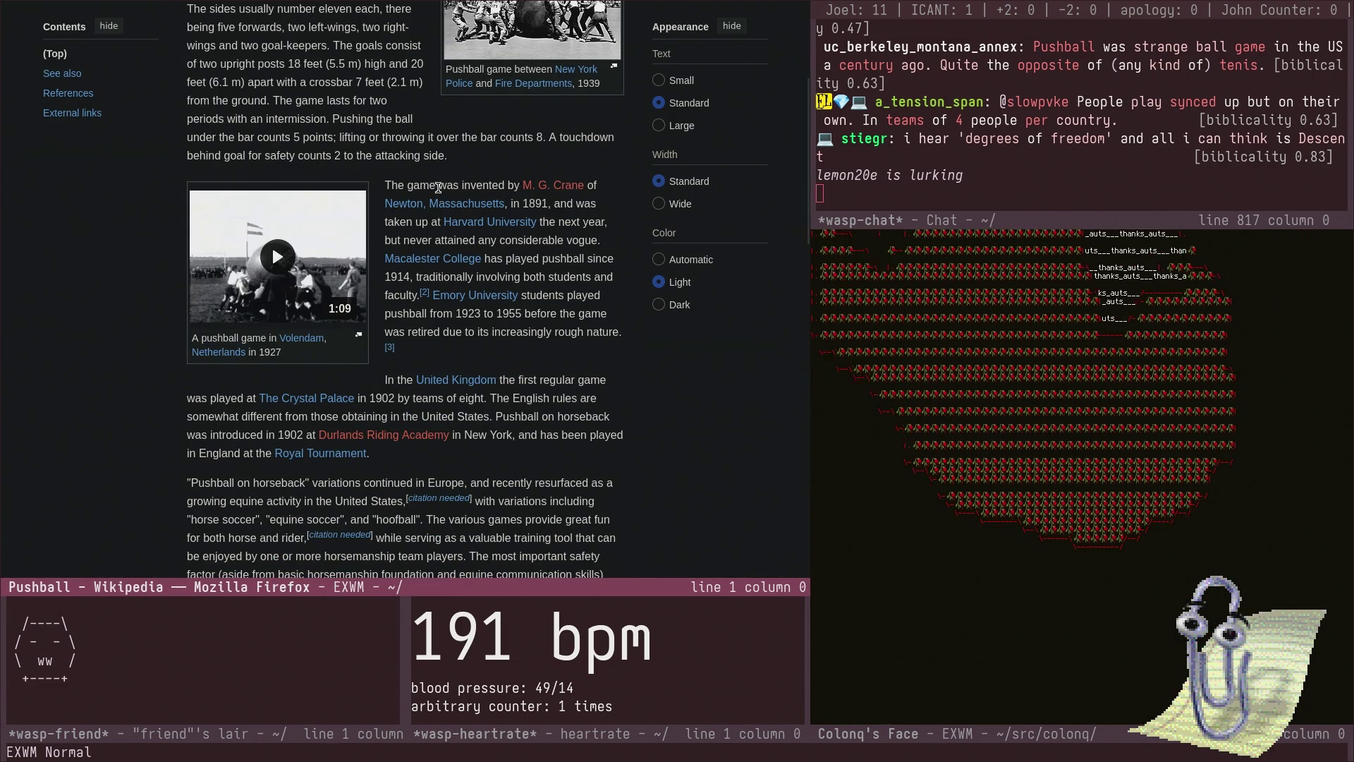
pyautogui.scroll(2, 438, 187)
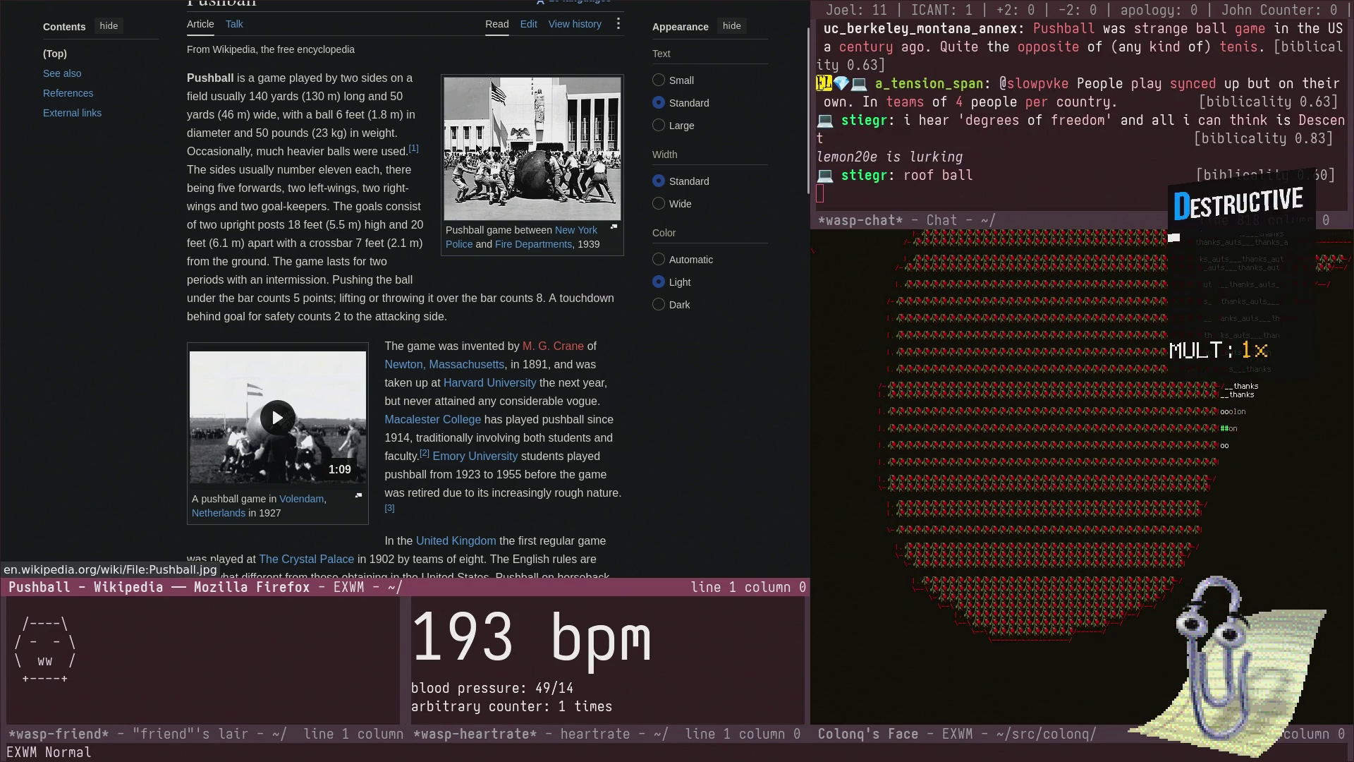
pyautogui.click(477, 149)
pyautogui.press('Escape')
pyautogui.click(477, 148)
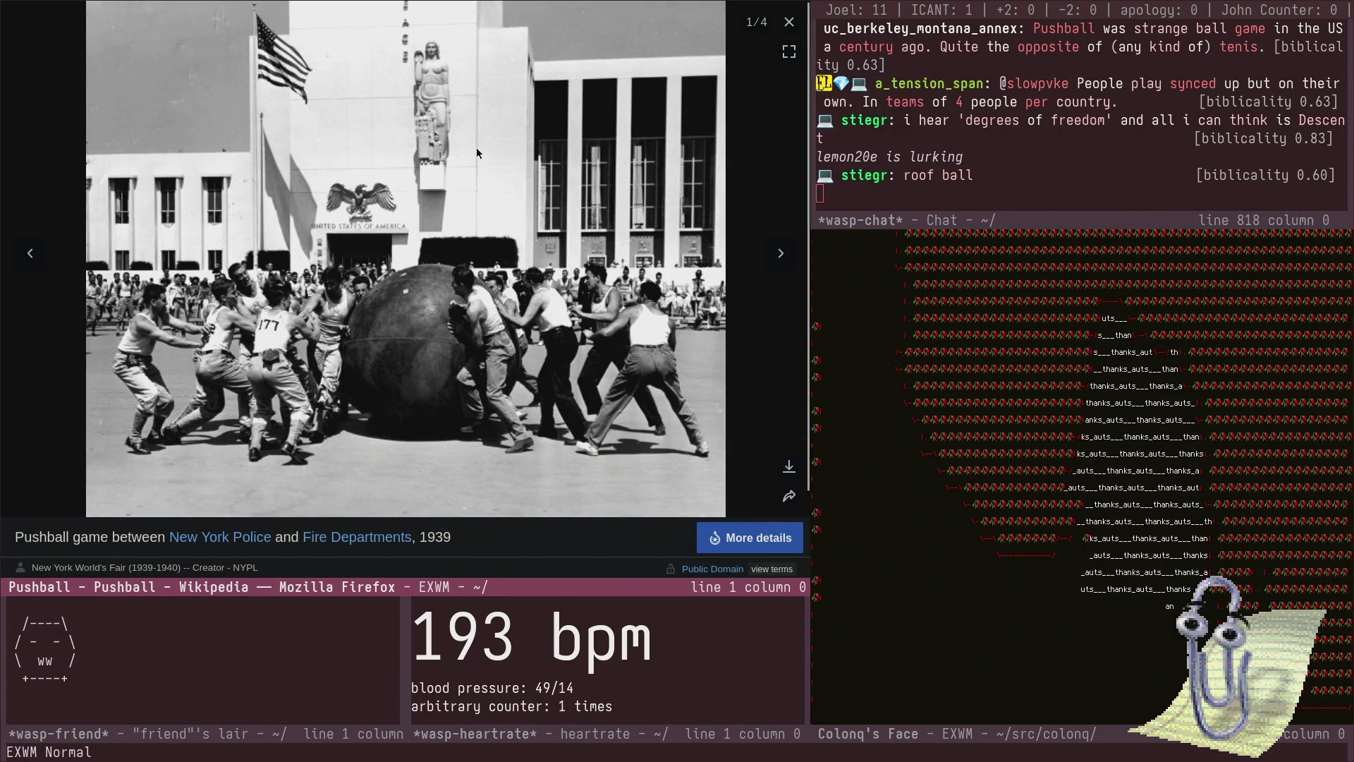
pyautogui.press('Escape')
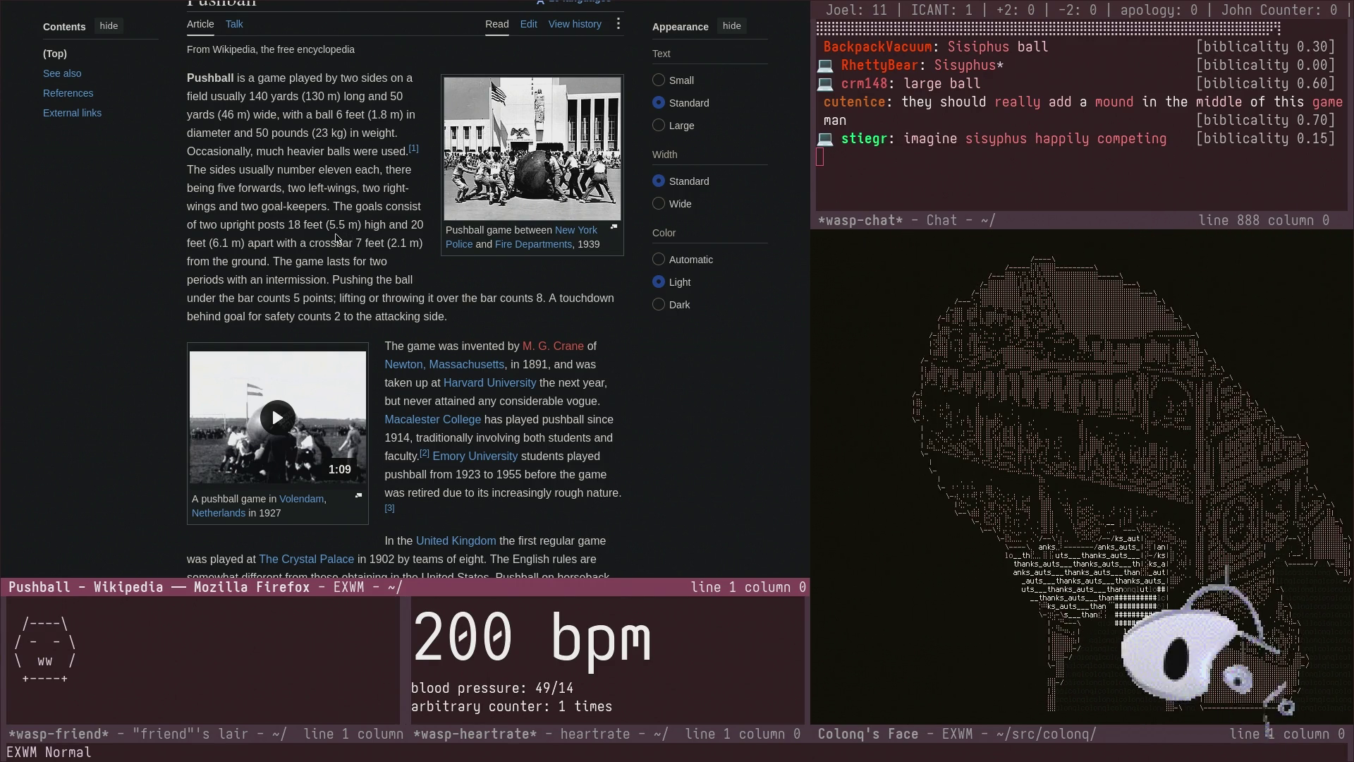
# - Enlarge and close the Miami University 1911, Columbia 1910 and Macalester 1914 gallery photos
pyautogui.scroll(-2, 456, 217)
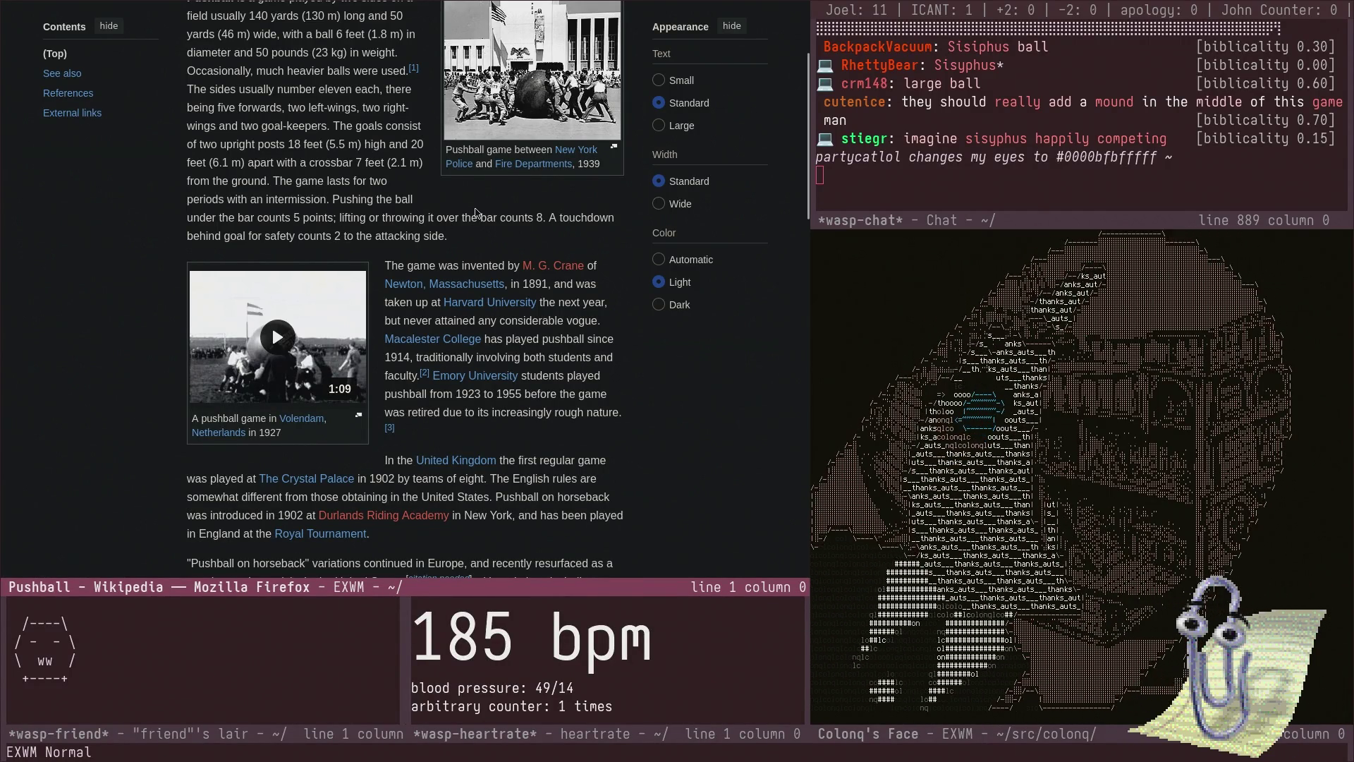
pyautogui.scroll(-6, 473, 230)
pyautogui.scroll(-10, 473, 216)
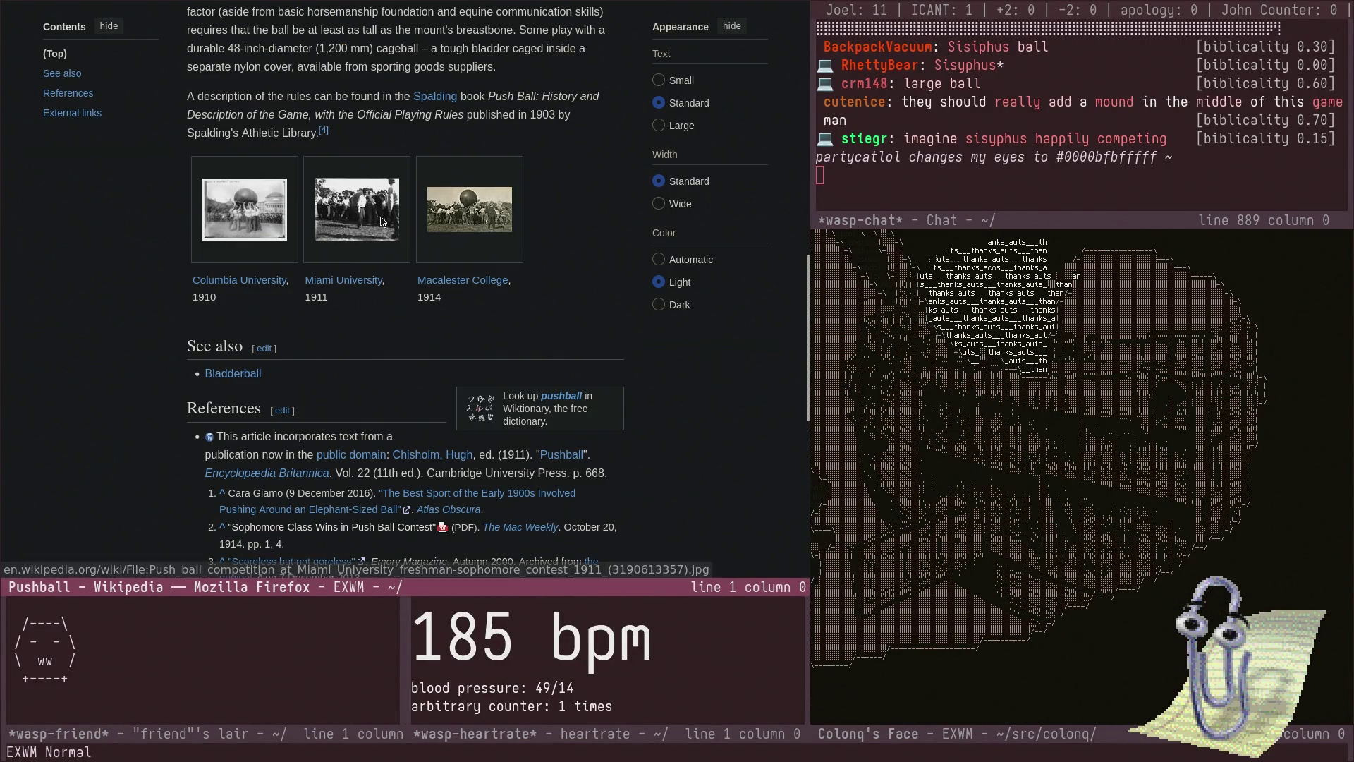
pyautogui.click(381, 221)
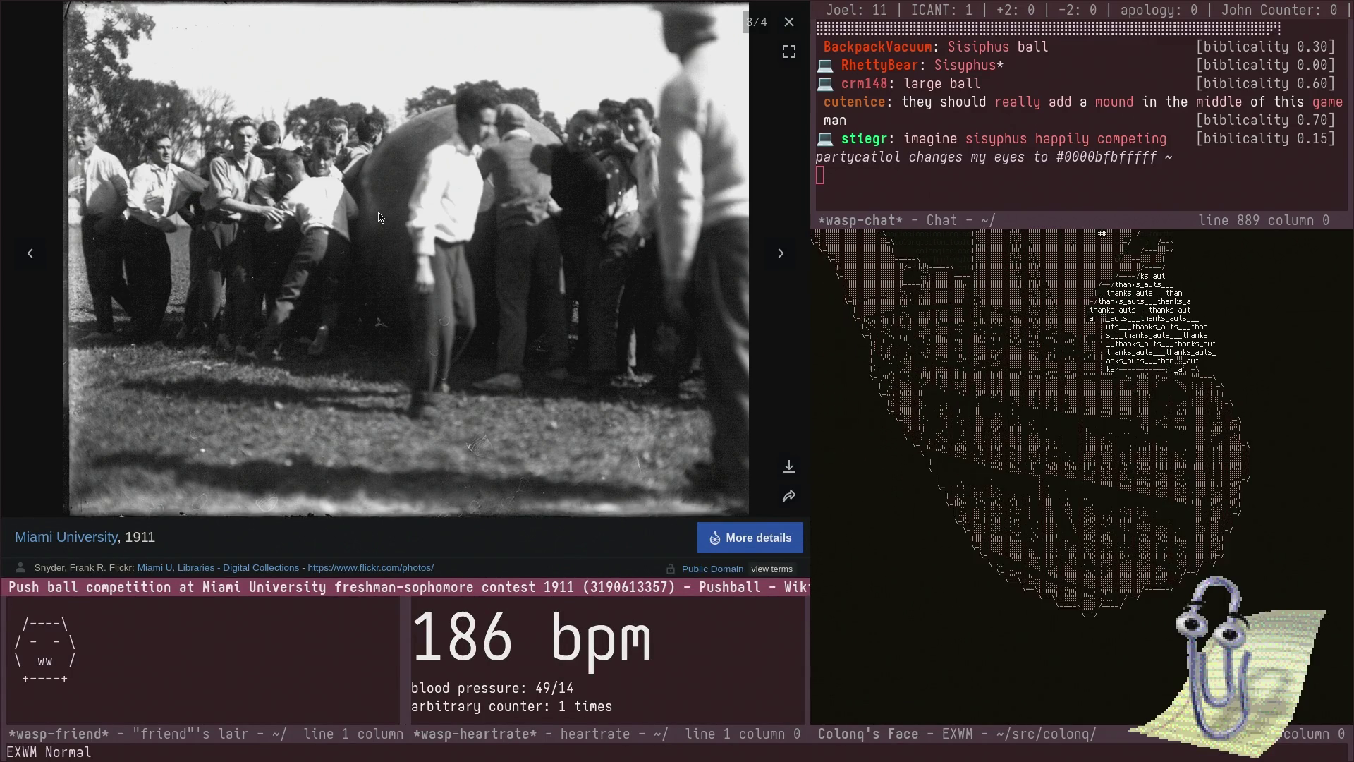
pyautogui.press('Escape')
pyautogui.click(286, 225)
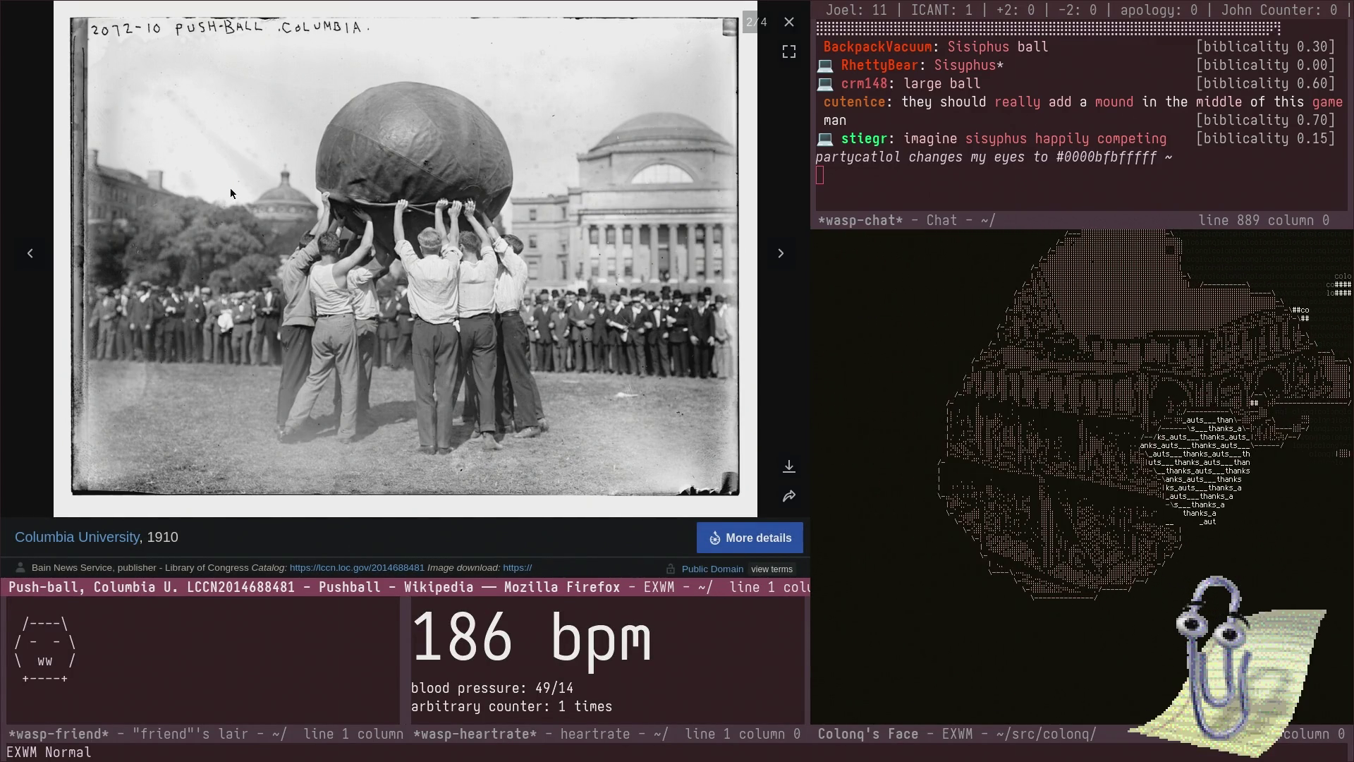
pyautogui.press('Escape')
pyautogui.click(492, 218)
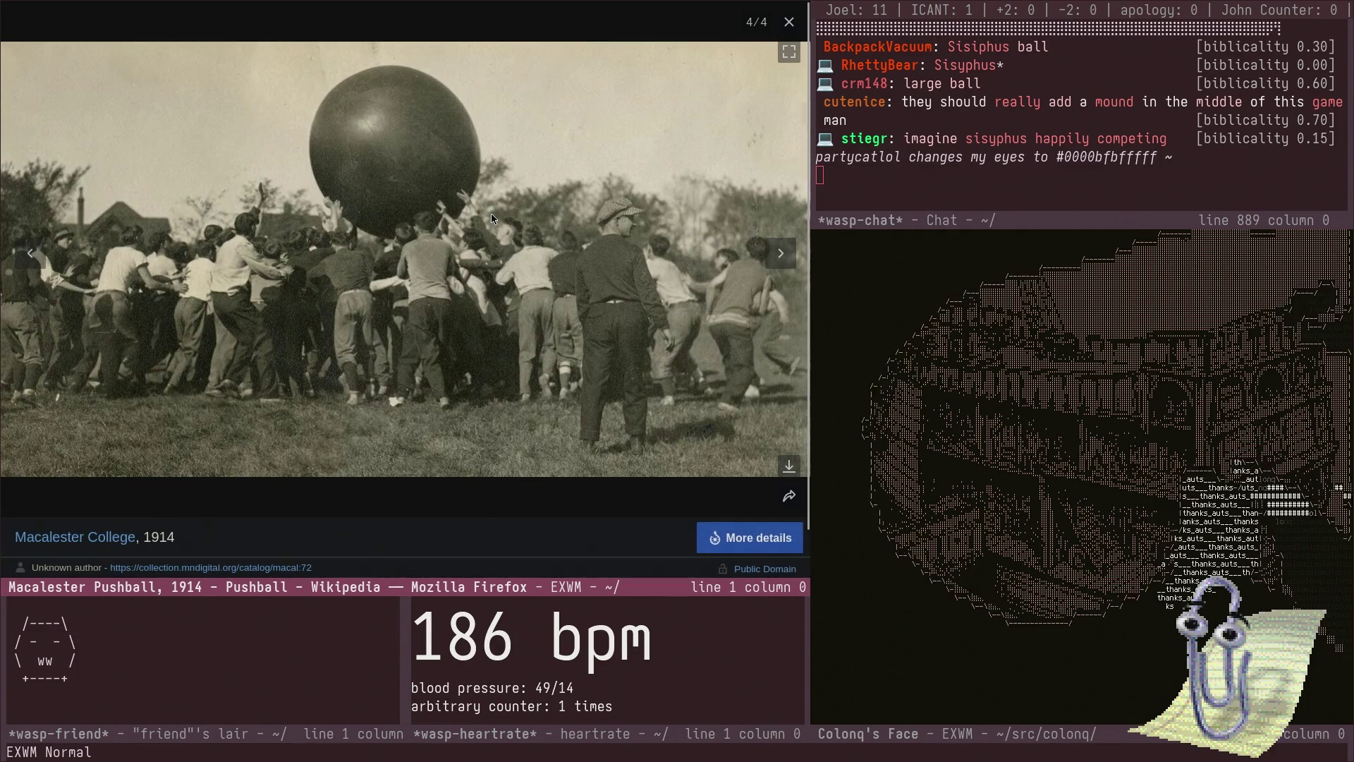
pyautogui.press('Escape')
# - Select the horseback passage from the citation-needed note to 'be enjoyed by one'
pyautogui.scroll(5, 474, 202)
pyautogui.scroll(5, 472, 199)
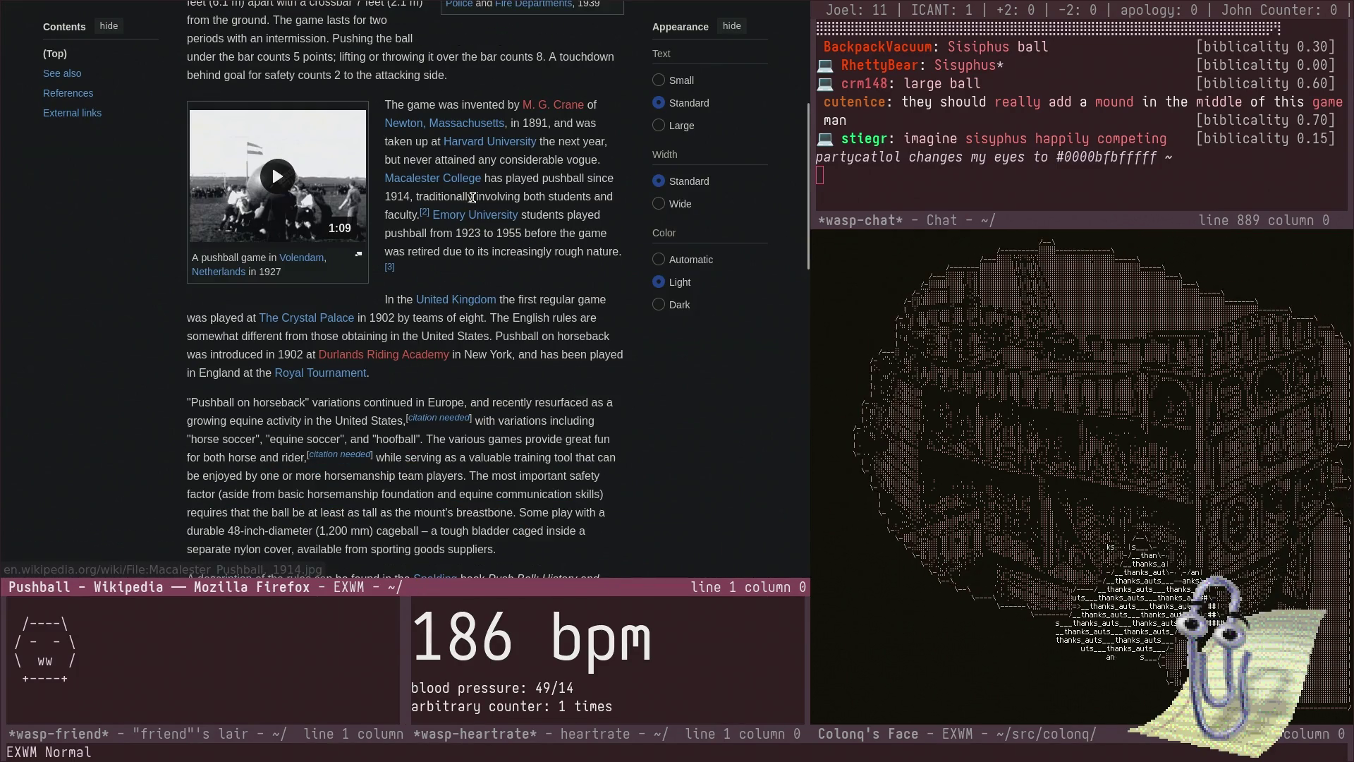
pyautogui.scroll(-5, 468, 201)
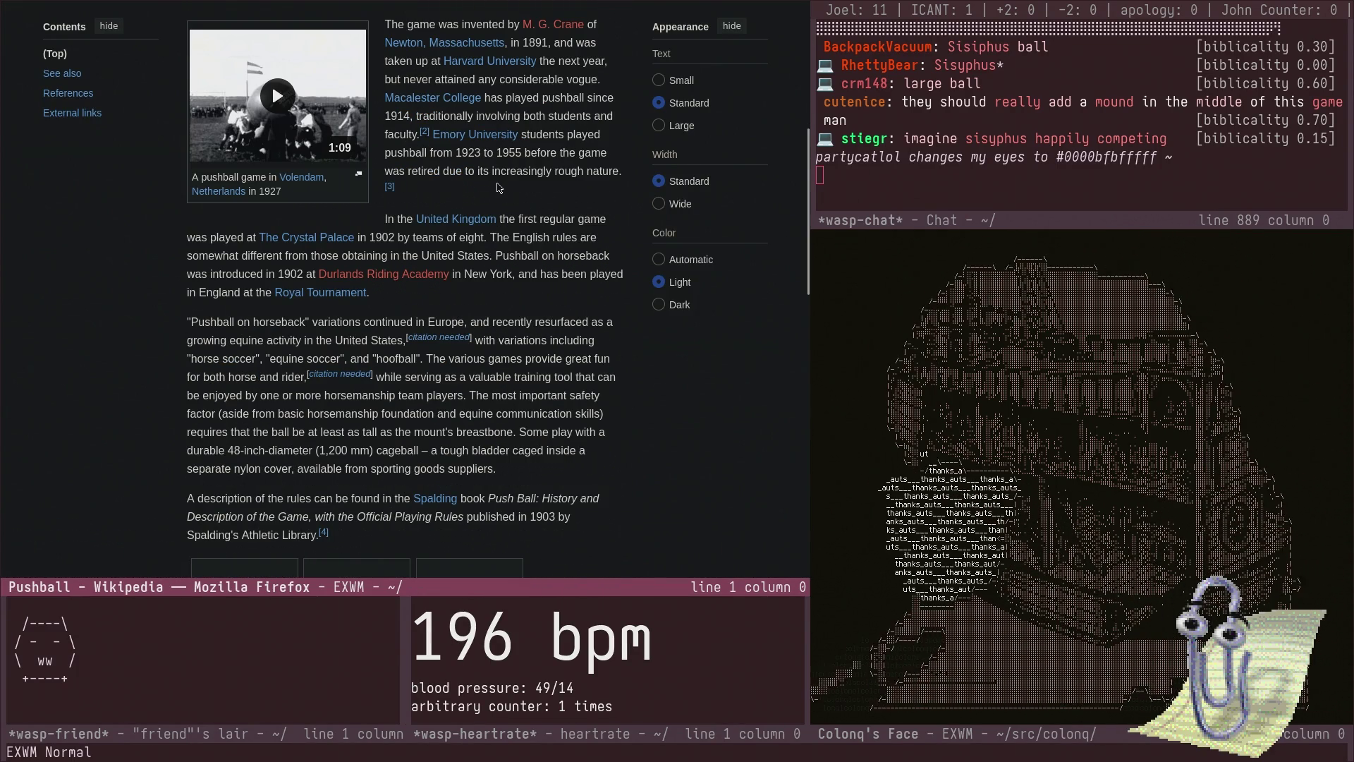
pyautogui.scroll(-2, 498, 188)
pyautogui.scroll(5, 498, 189)
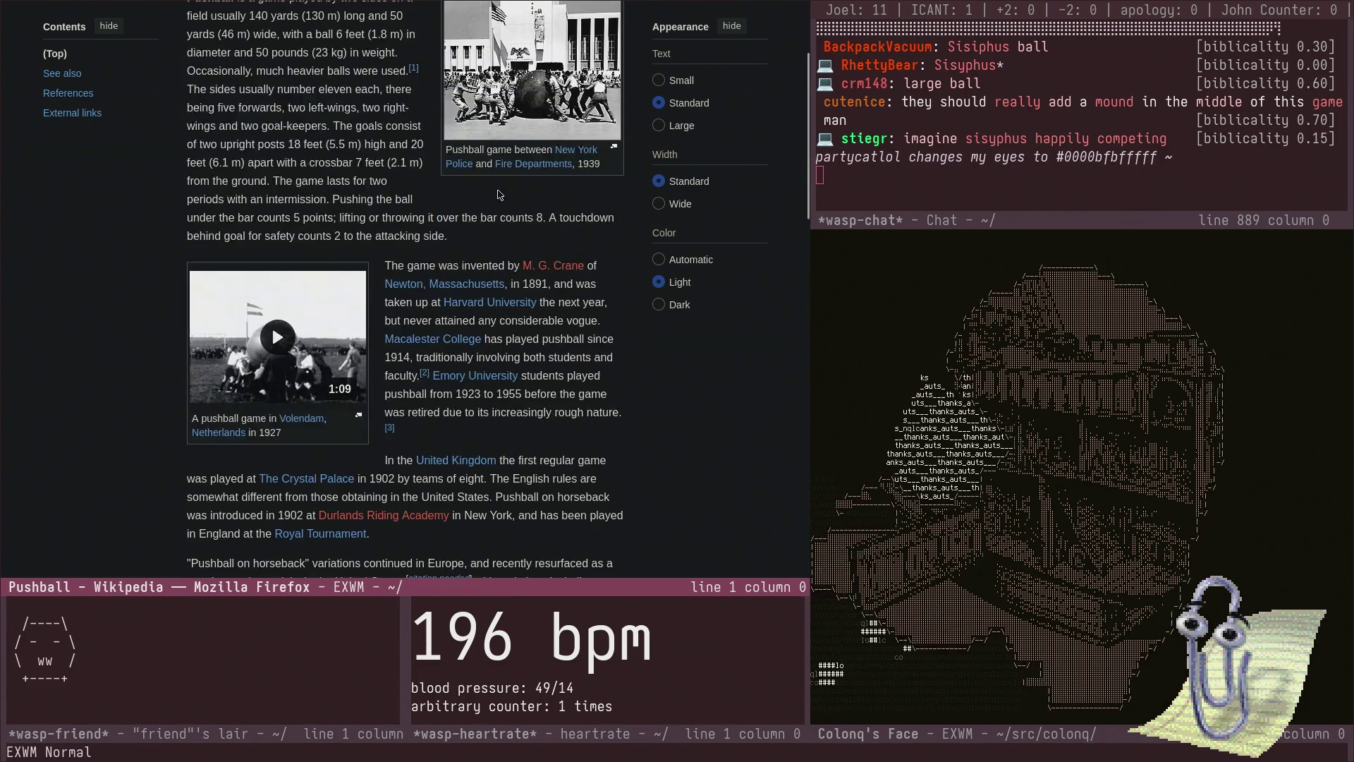
pyautogui.scroll(-2, 494, 232)
pyautogui.moveTo(491, 243)
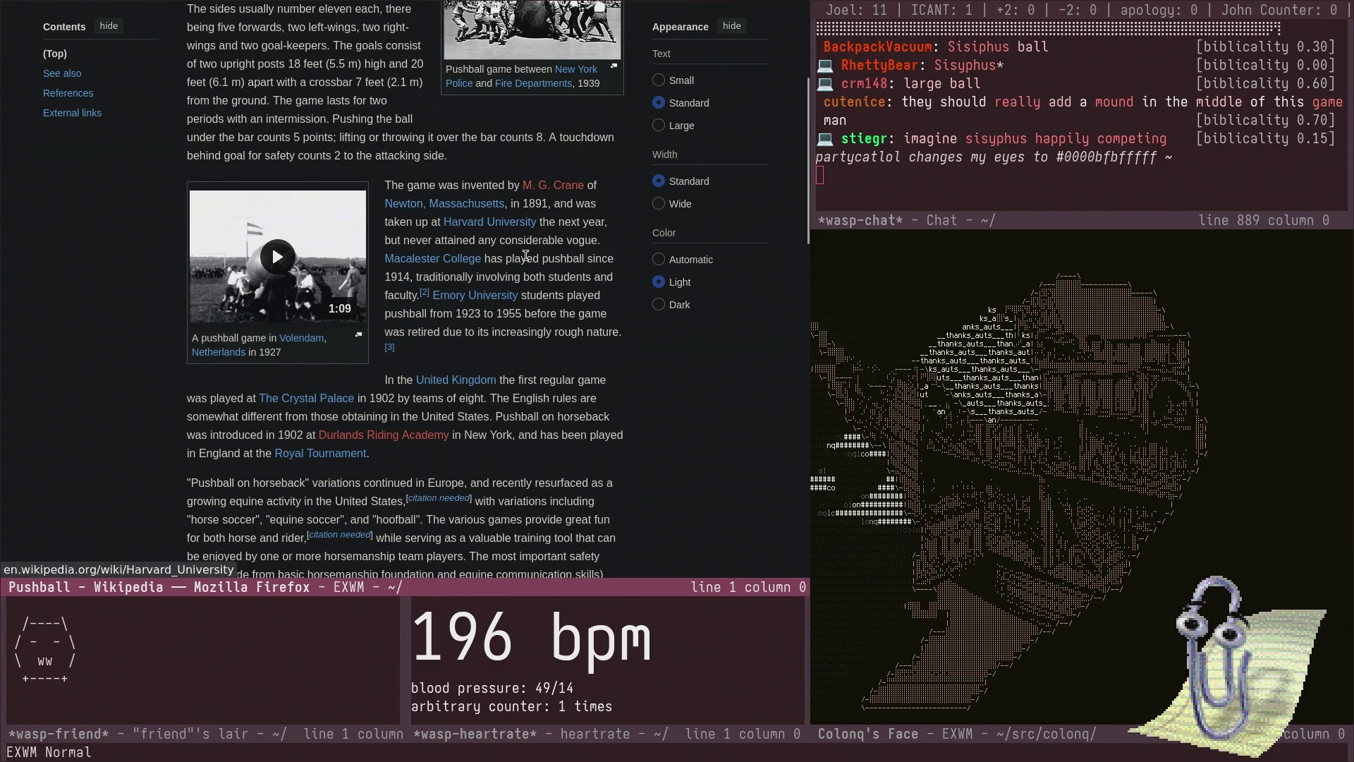
pyautogui.moveTo(486, 295)
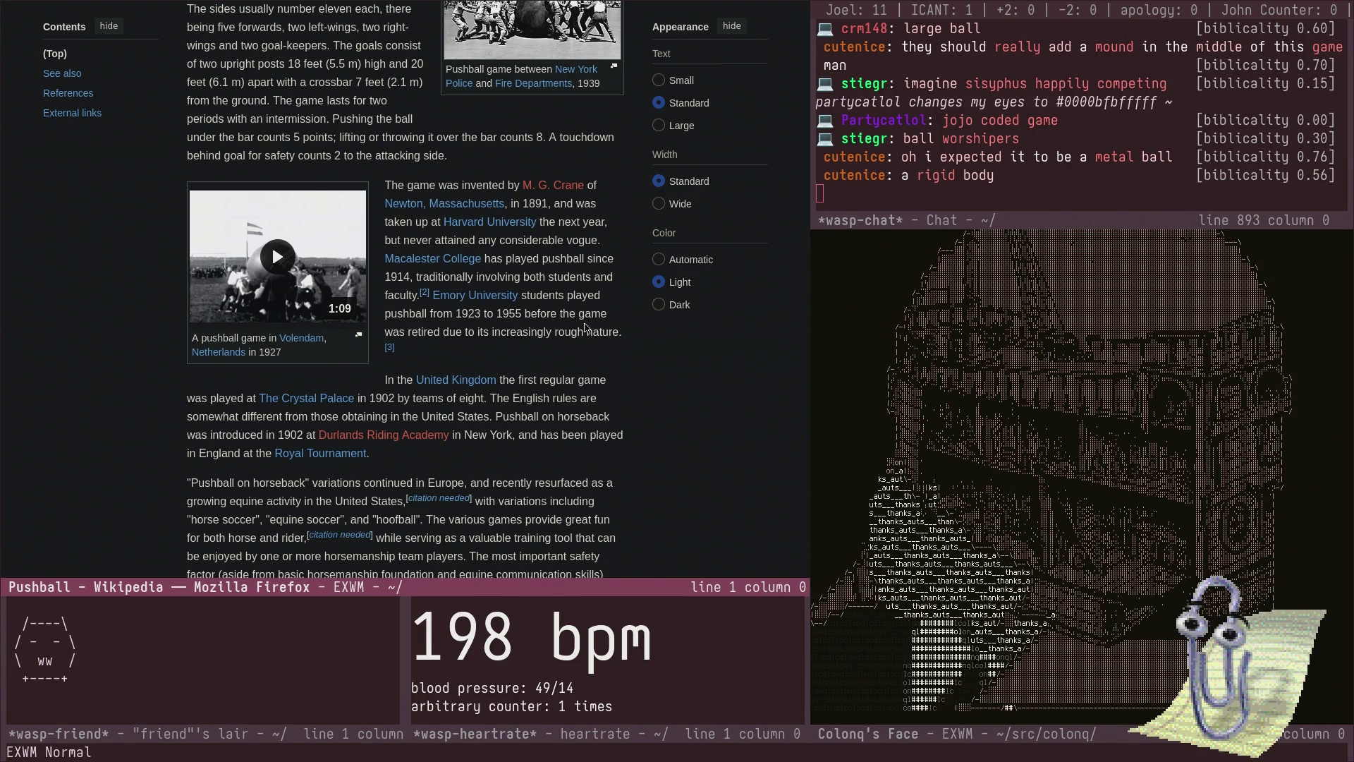
pyautogui.scroll(-2, 585, 325)
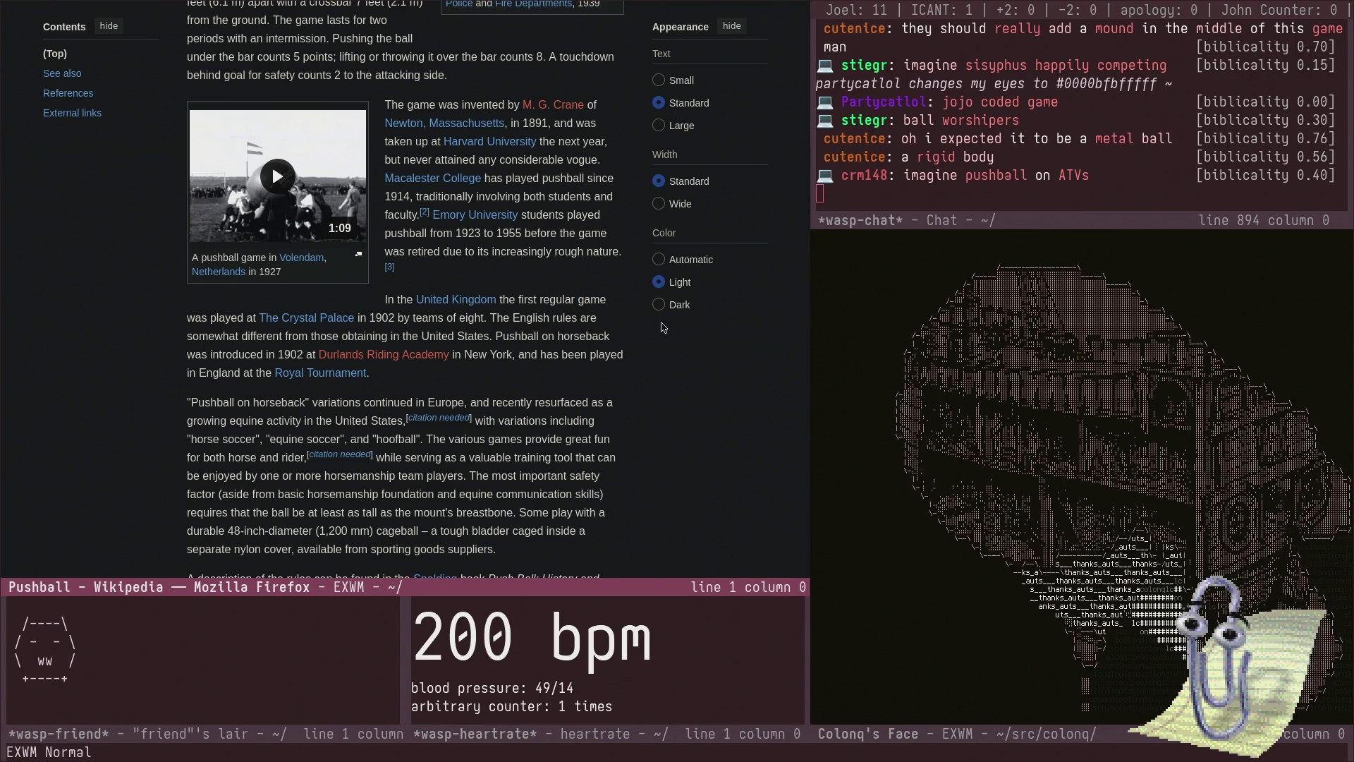
pyautogui.moveTo(308, 457); pyautogui.dragTo(286, 474)
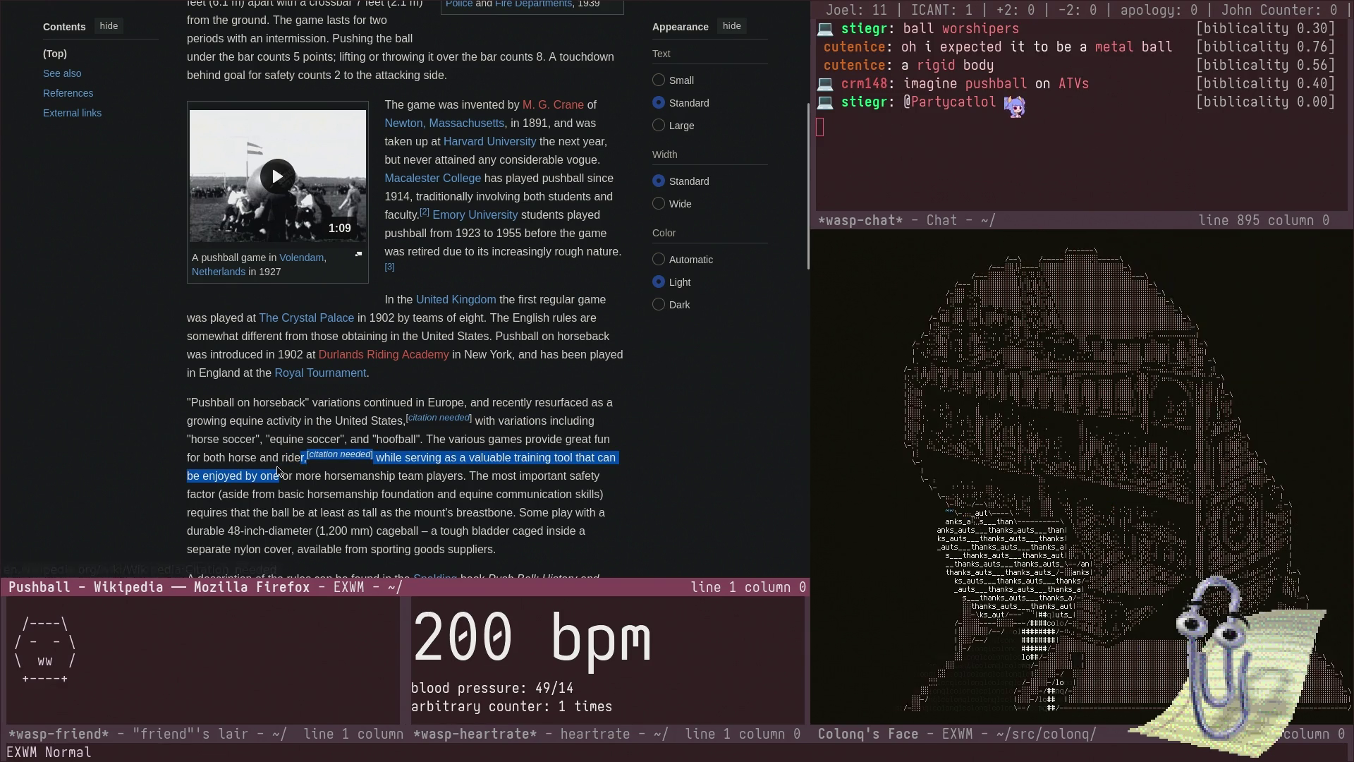
pyautogui.click(280, 491)
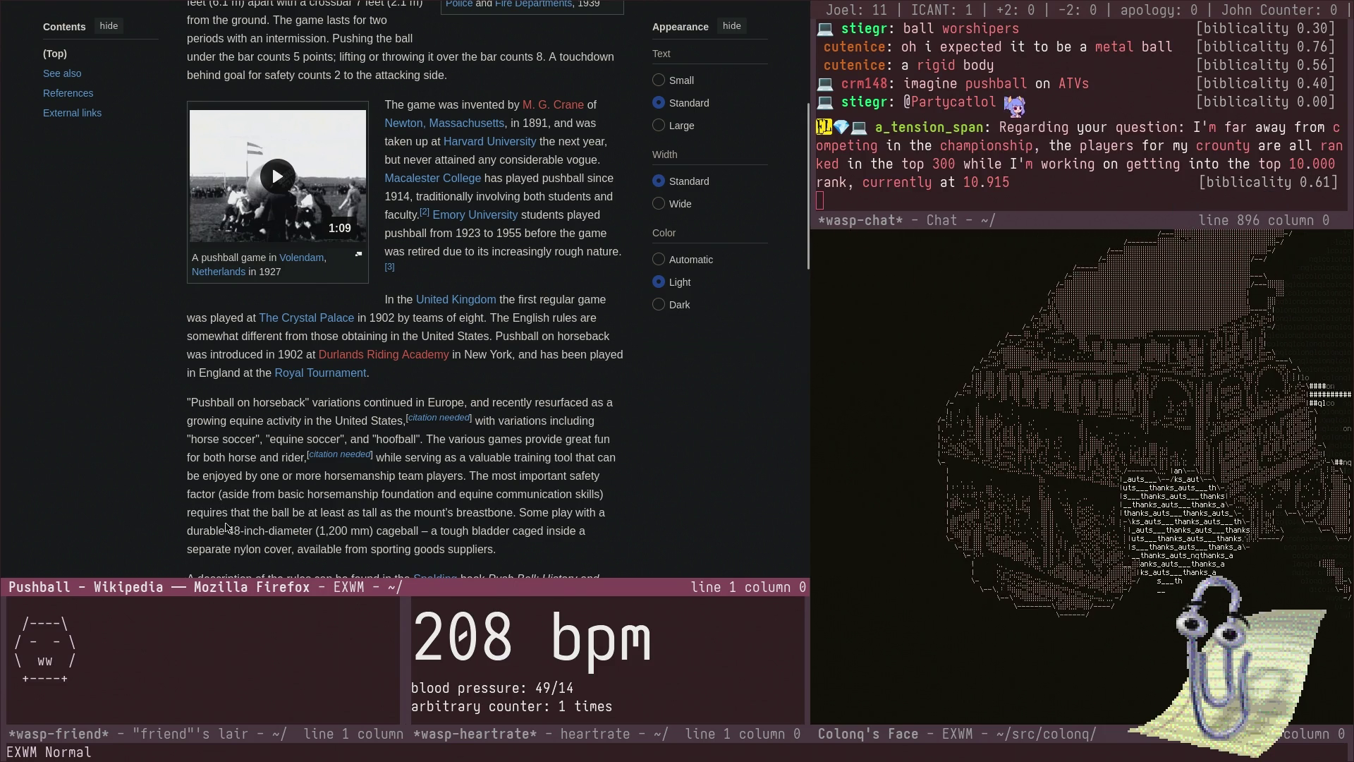
pyautogui.rightClick(225, 511)
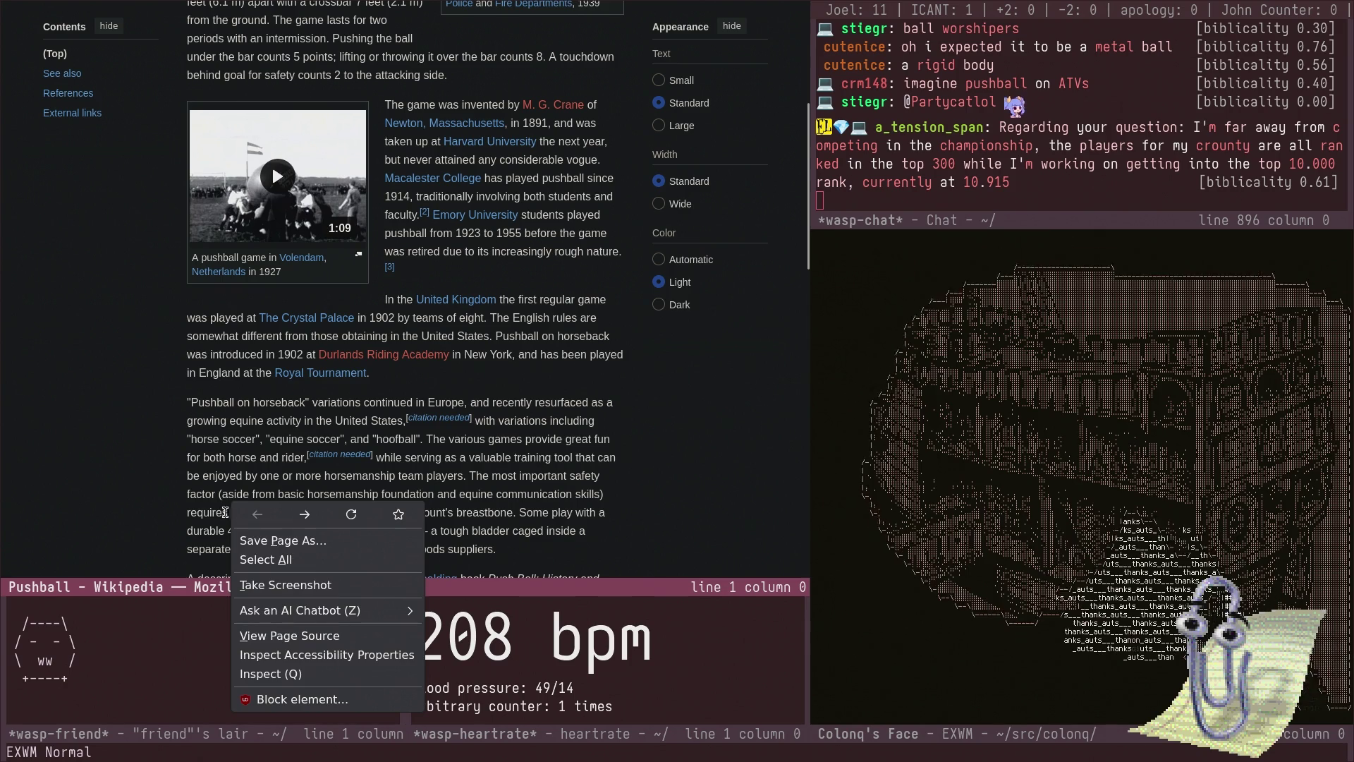
pyautogui.press('Escape')
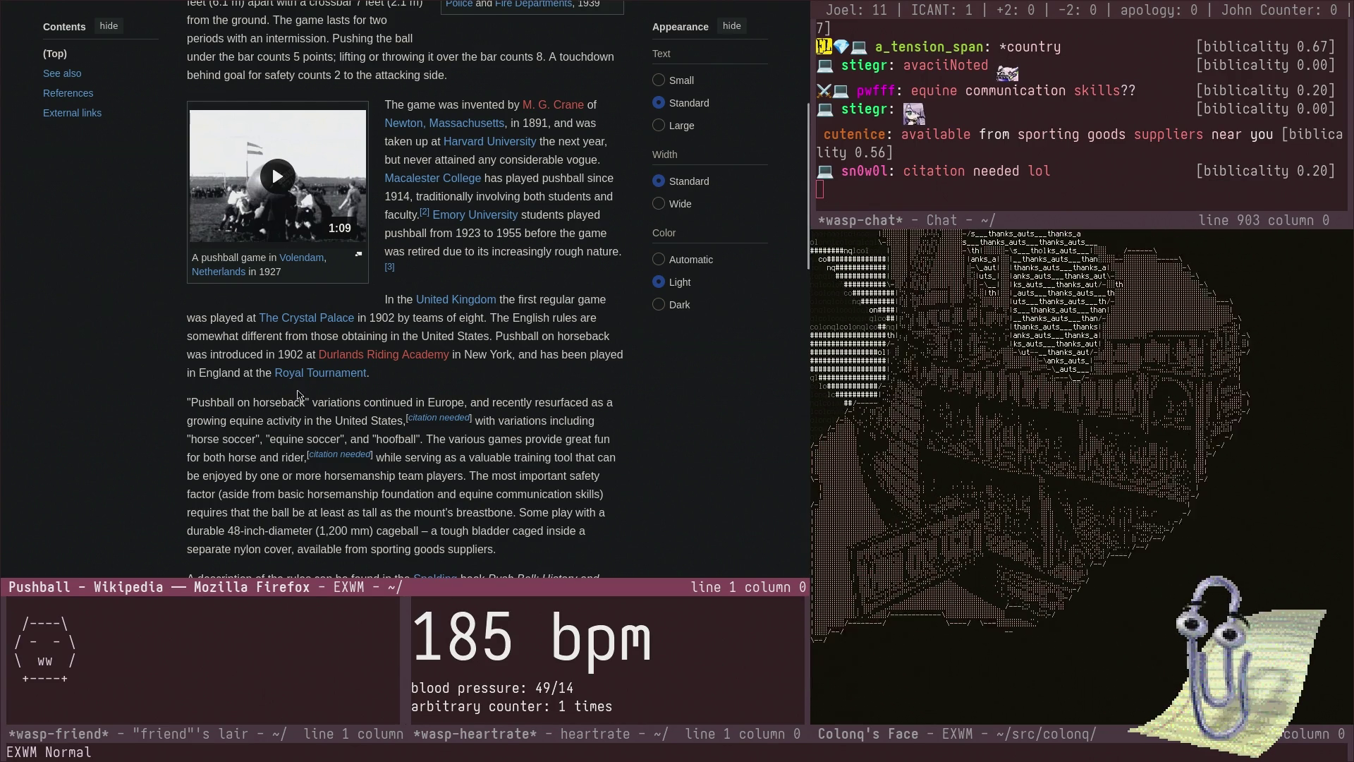
# - Scroll the Pushball article back to its lead on field size, the 6-foot ball and scoring
pyautogui.scroll(-2, 211, 423)
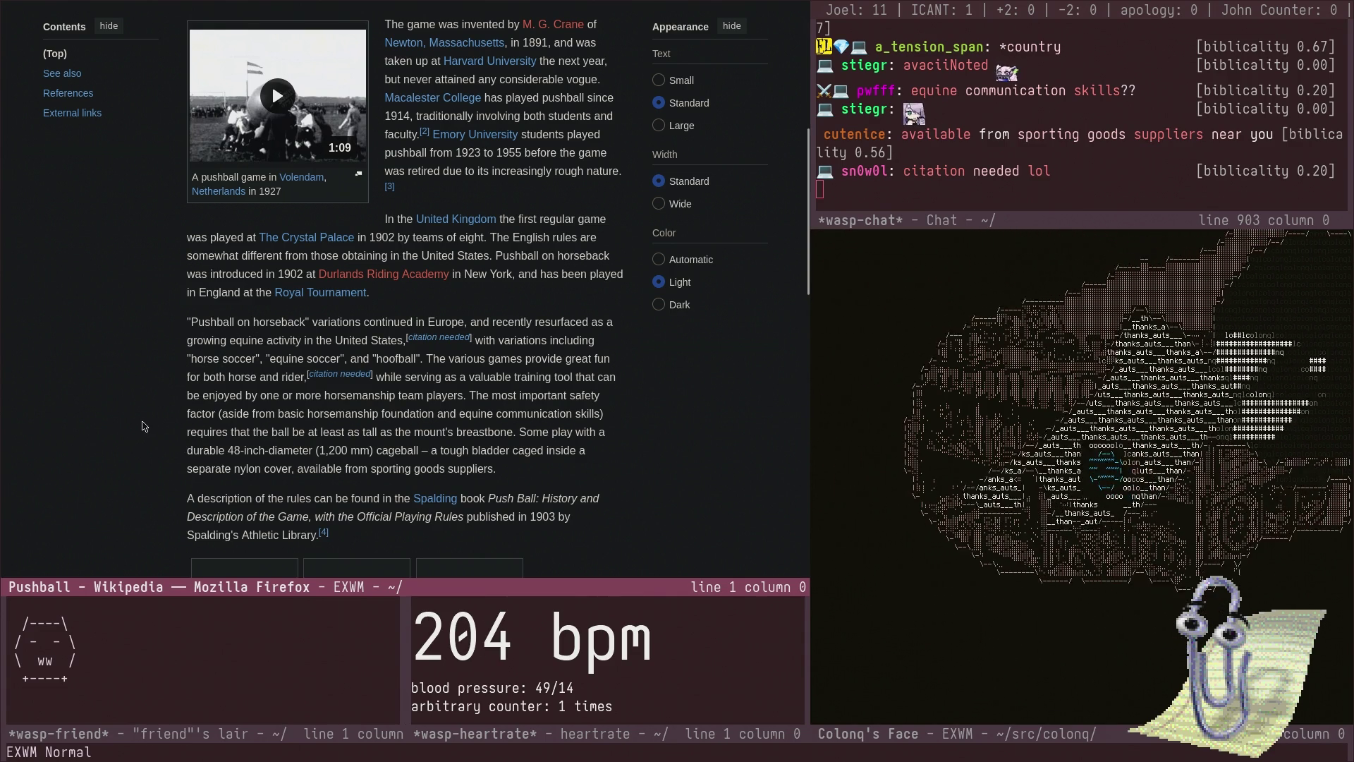
pyautogui.scroll(10, 155, 423)
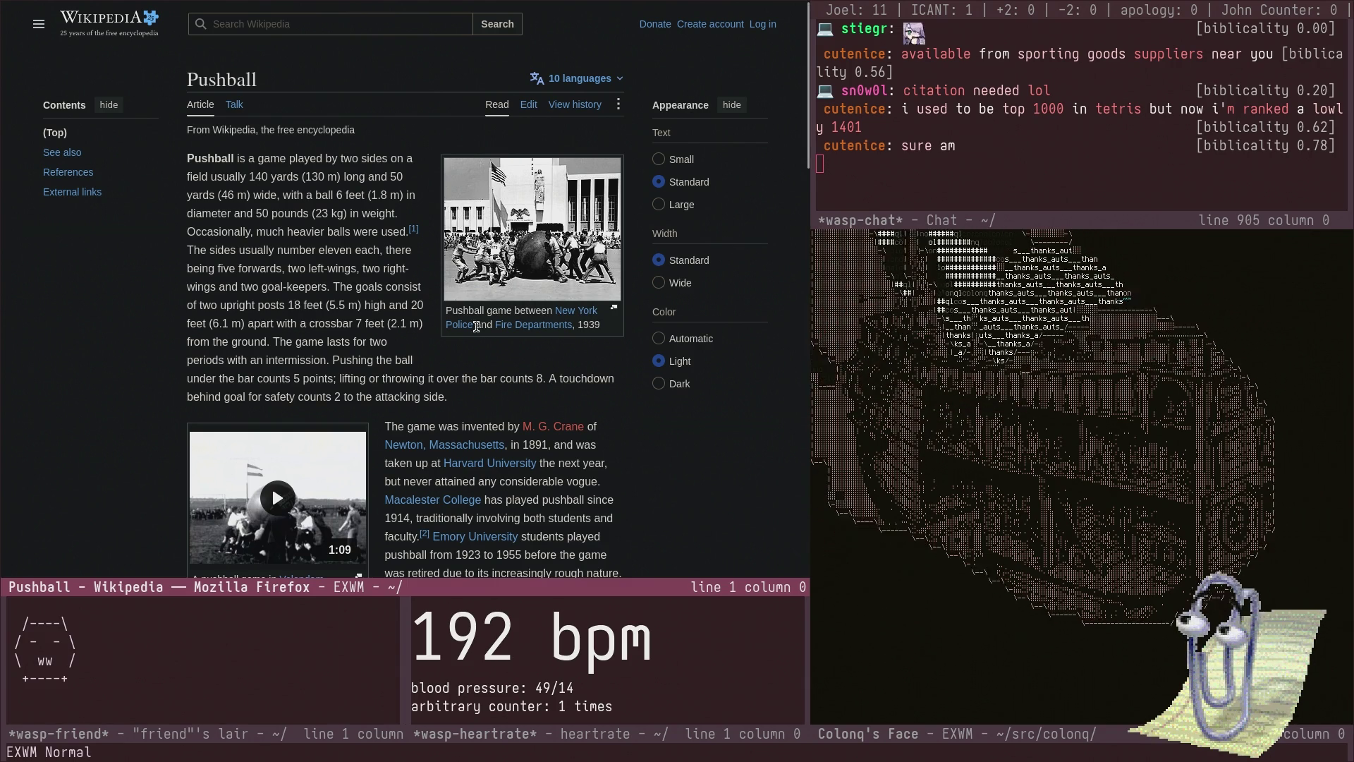
pyautogui.moveTo(471, 330)
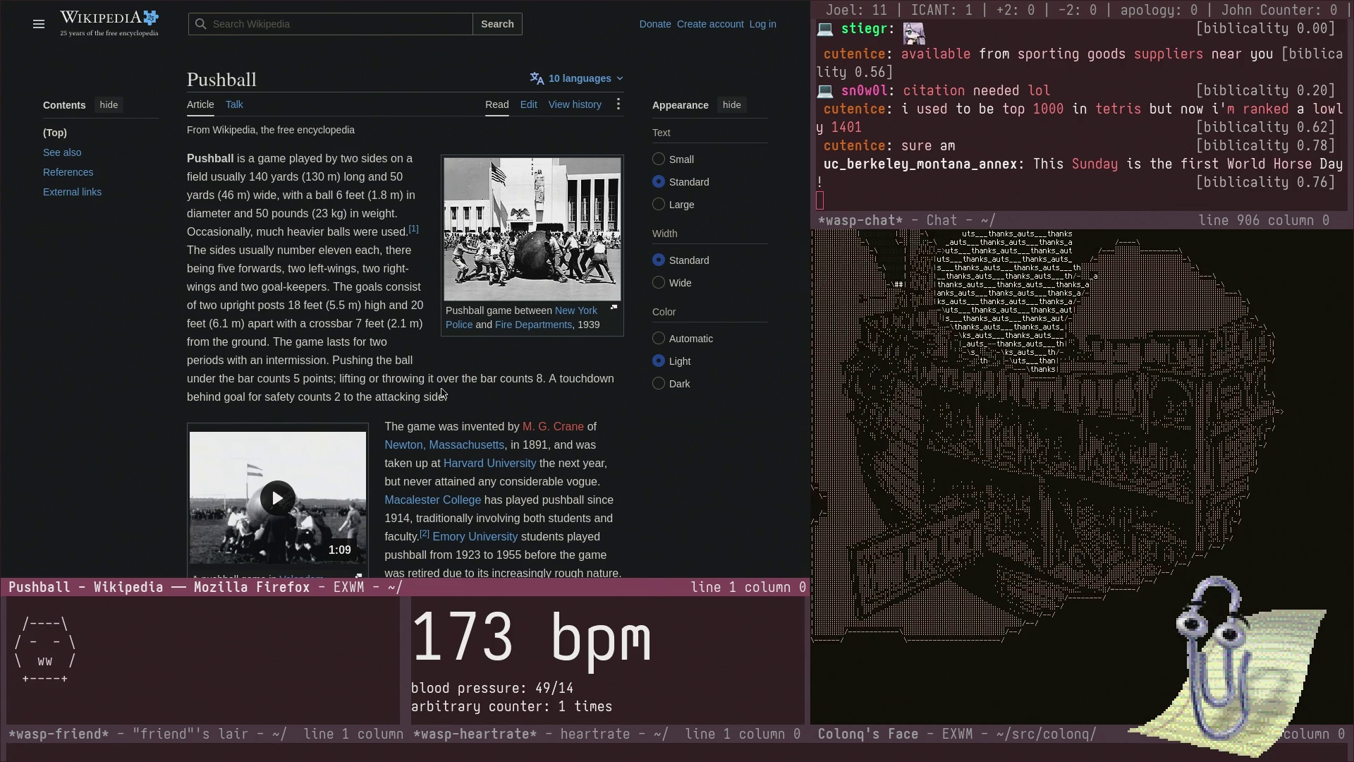
# - Search DuckDuckGo for 'math 2.0 day' and open the National Today result
pyautogui.press('super+space')
pyautogui.write('math 2.')
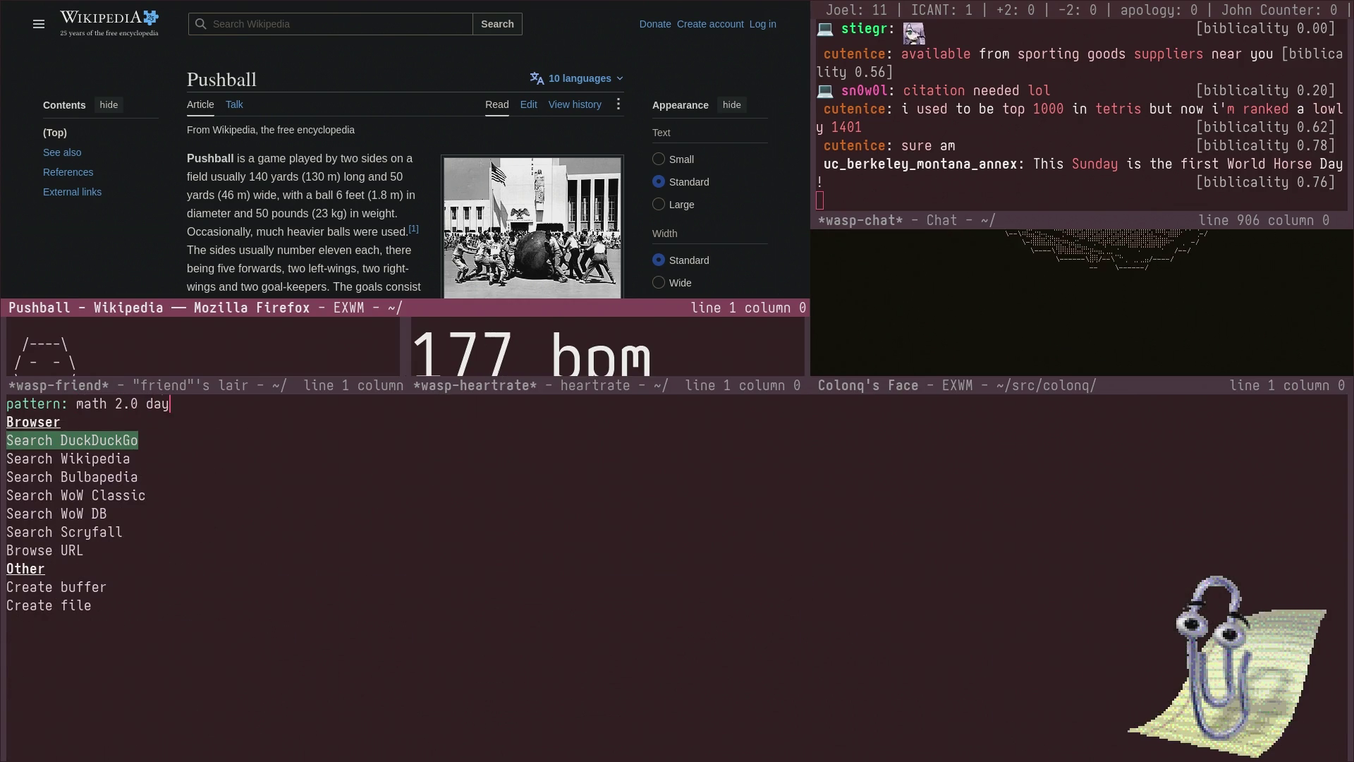
pyautogui.press('Return')
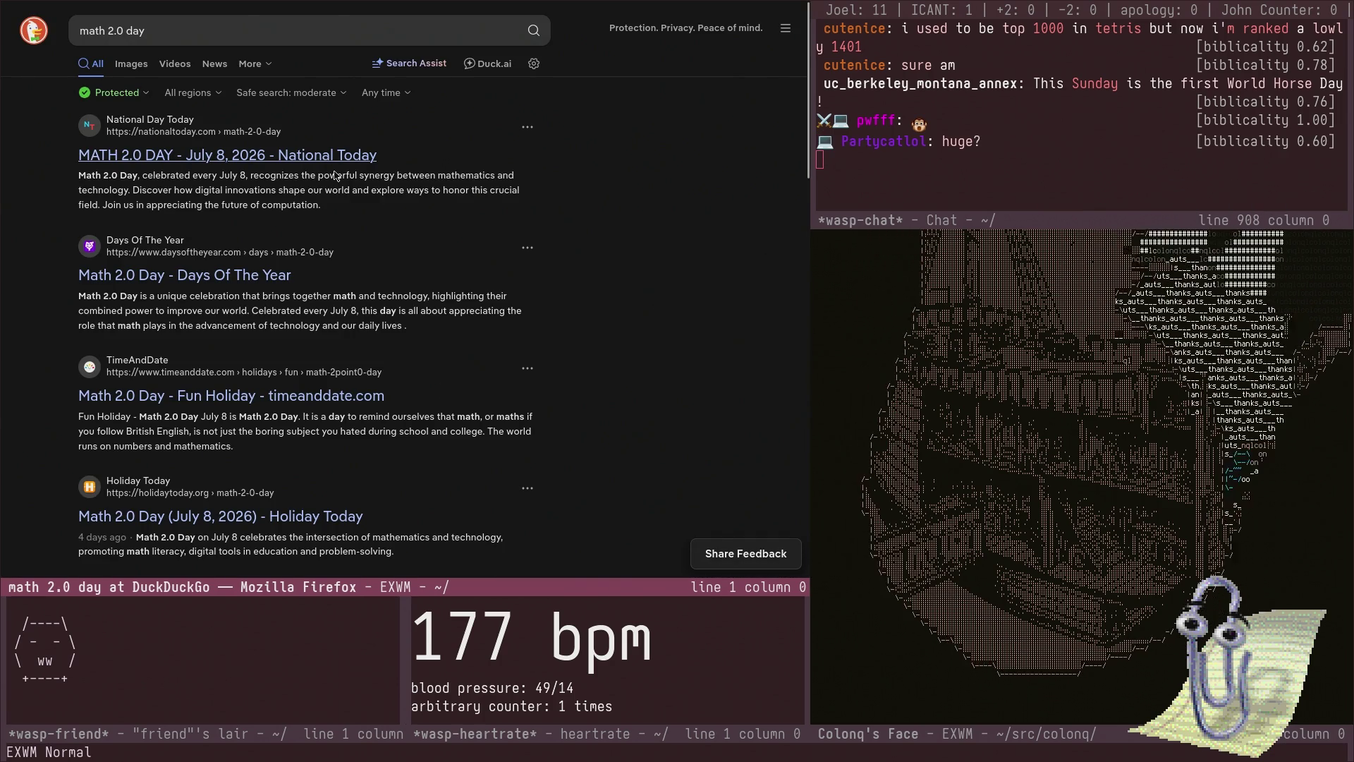
pyautogui.click(335, 175)
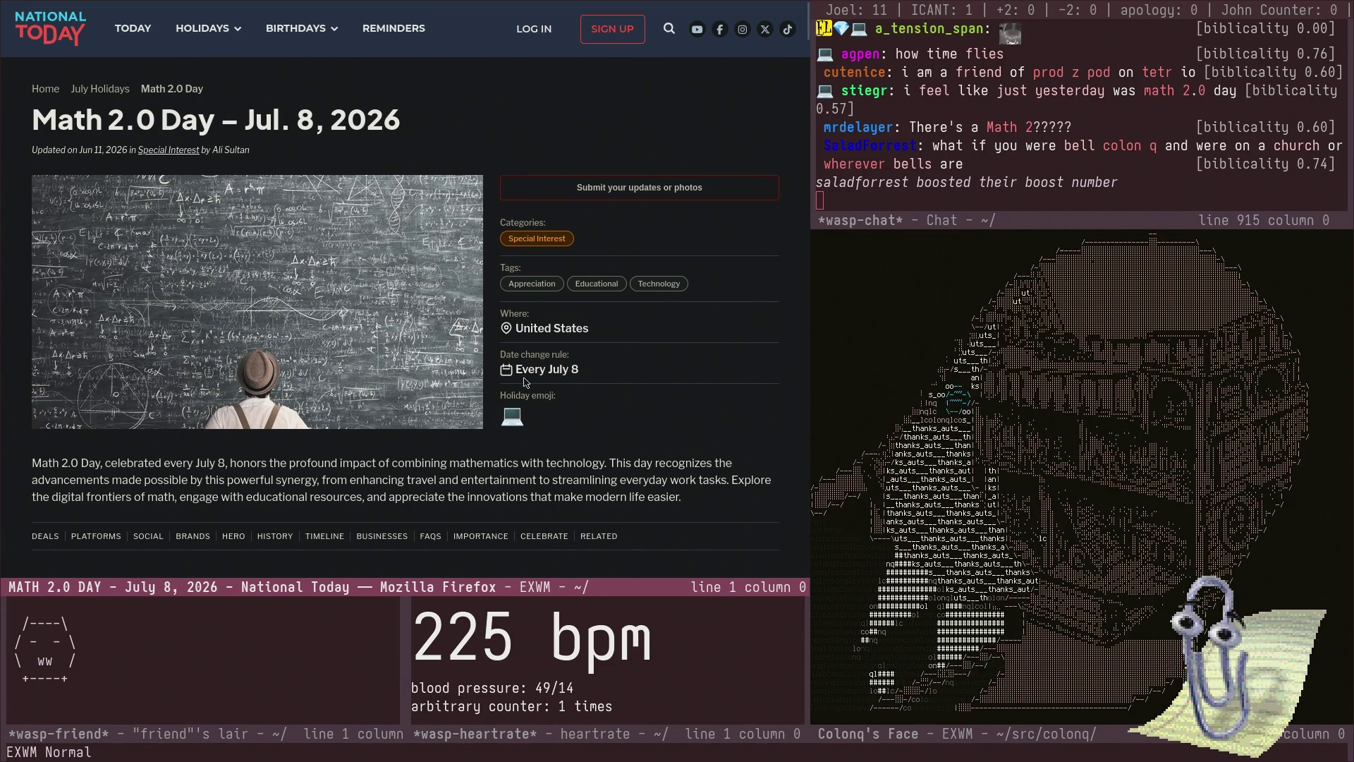
# - Scroll the Math 2.0 Day page past the deals, platform guide, hero and history sections to its timeline
pyautogui.scroll(-2, 384, 370)
pyautogui.scroll(-2, 384, 370)
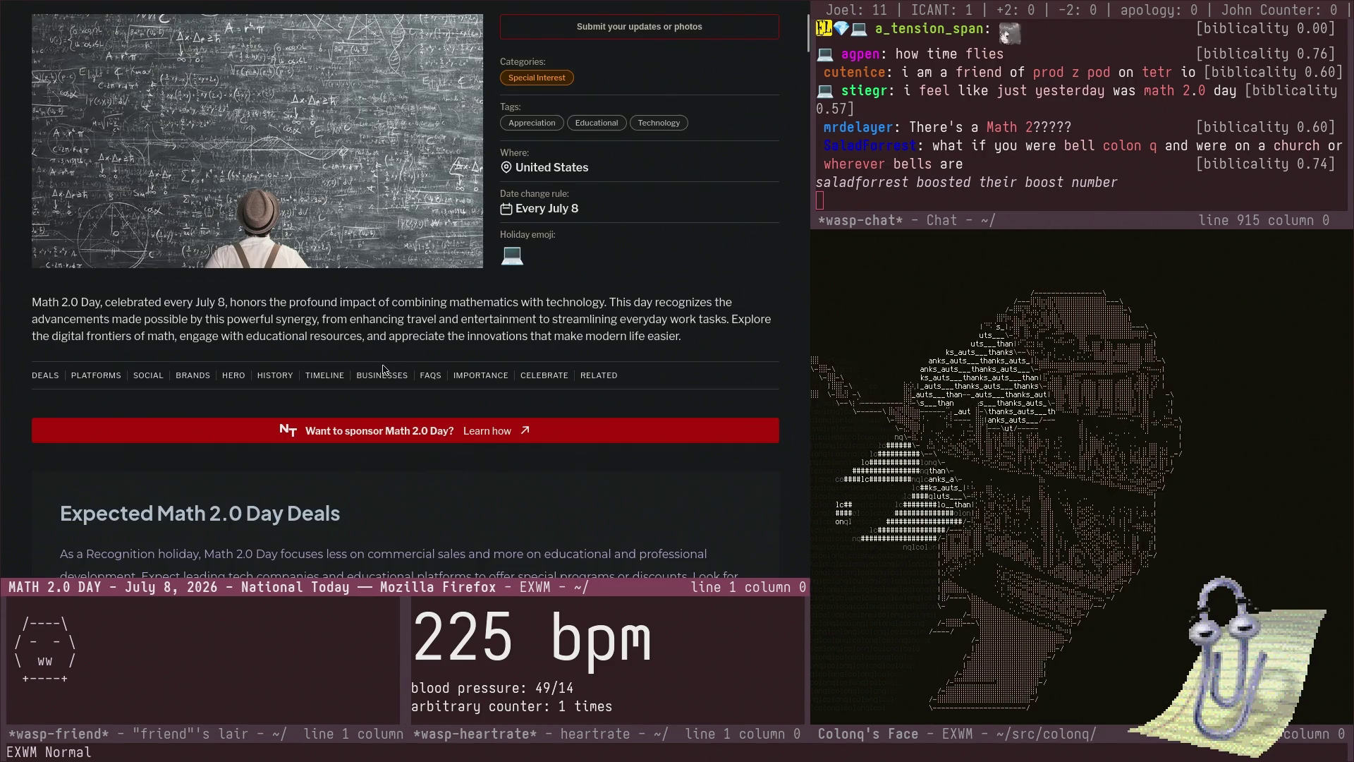
pyautogui.scroll(-6, 282, 309)
pyautogui.scroll(10, 282, 308)
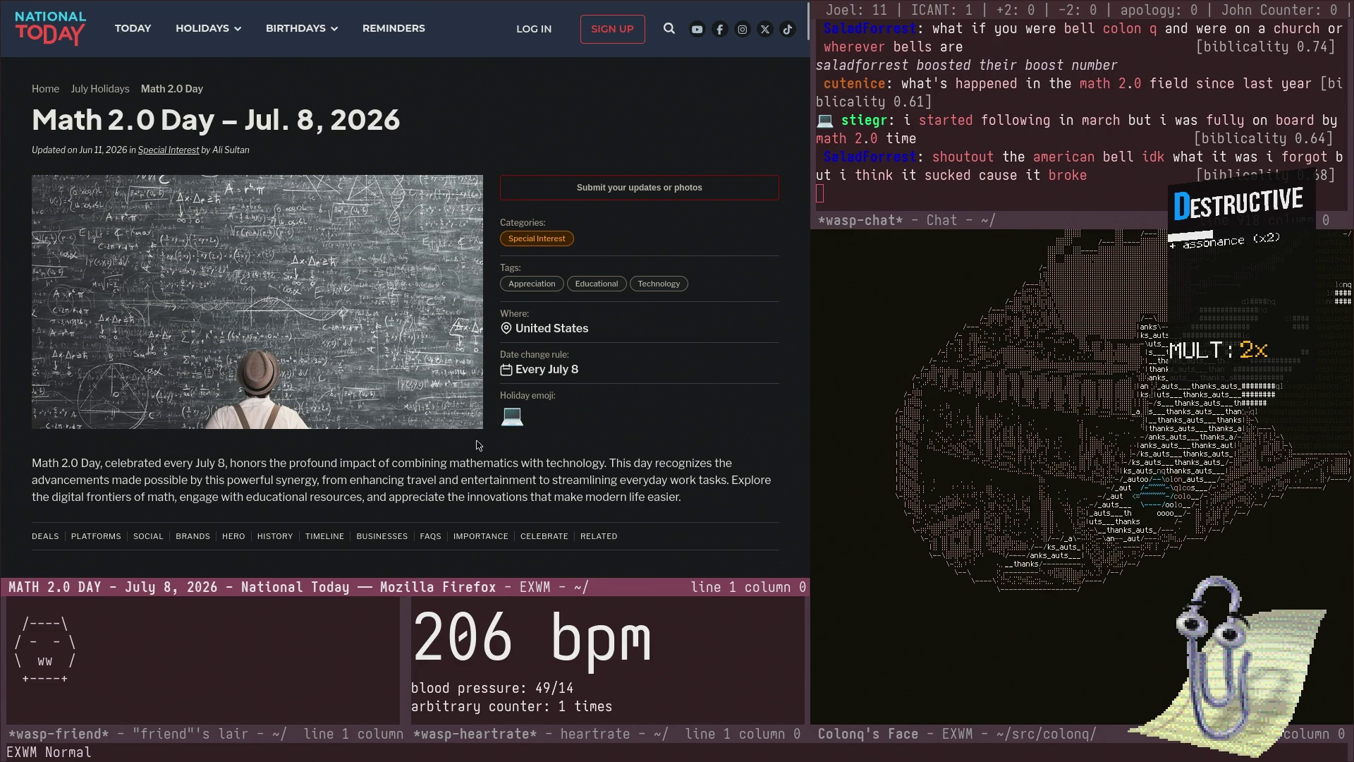
pyautogui.scroll(-10, 444, 421)
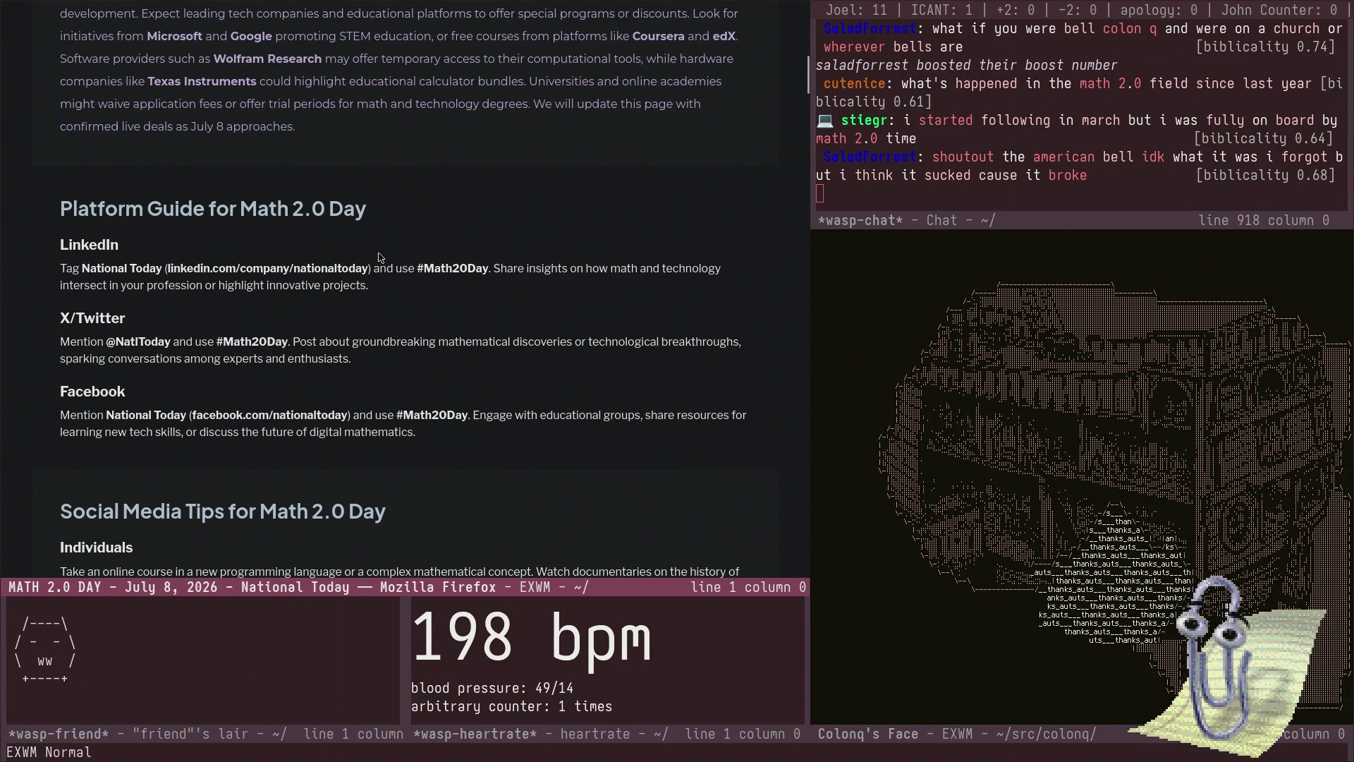
pyautogui.scroll(-5, 379, 258)
pyautogui.scroll(-20, 376, 251)
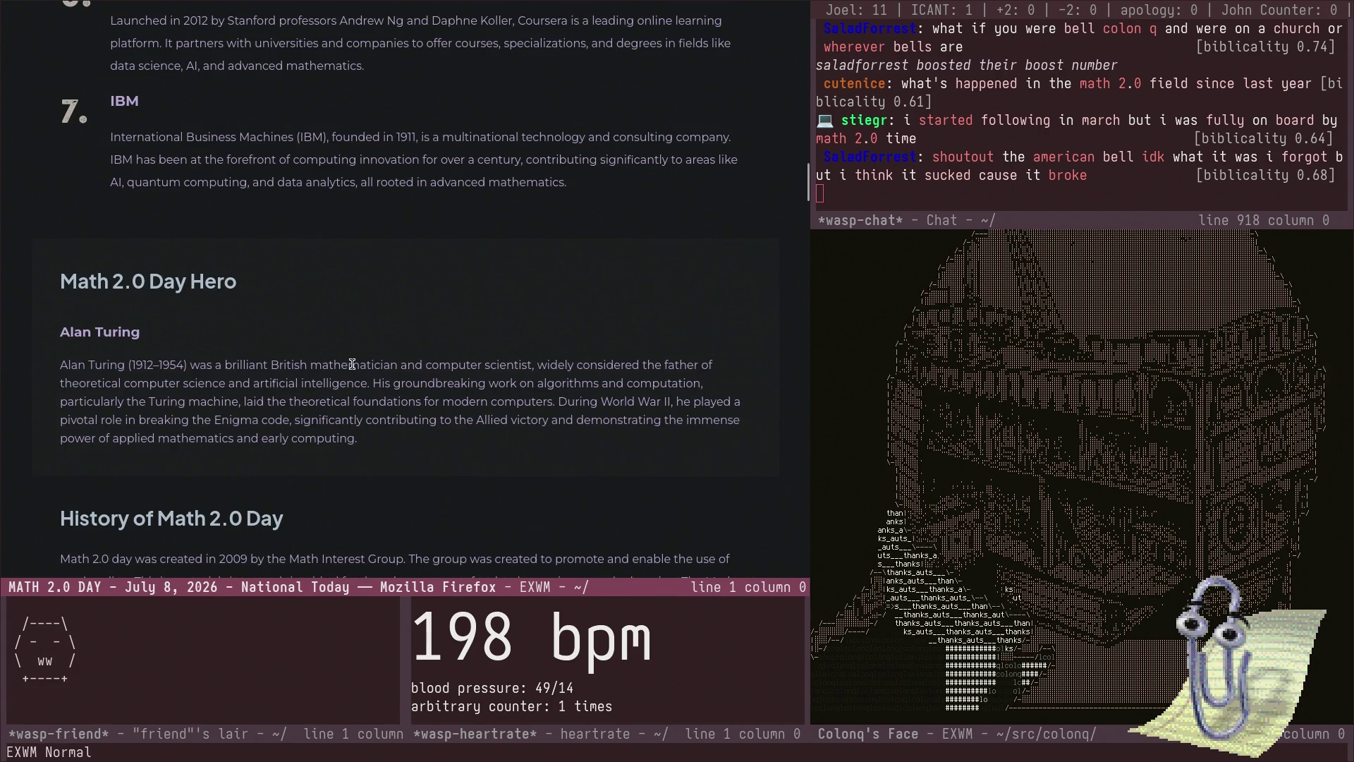
pyautogui.scroll(-4, 352, 364)
pyautogui.scroll(-3, 348, 358)
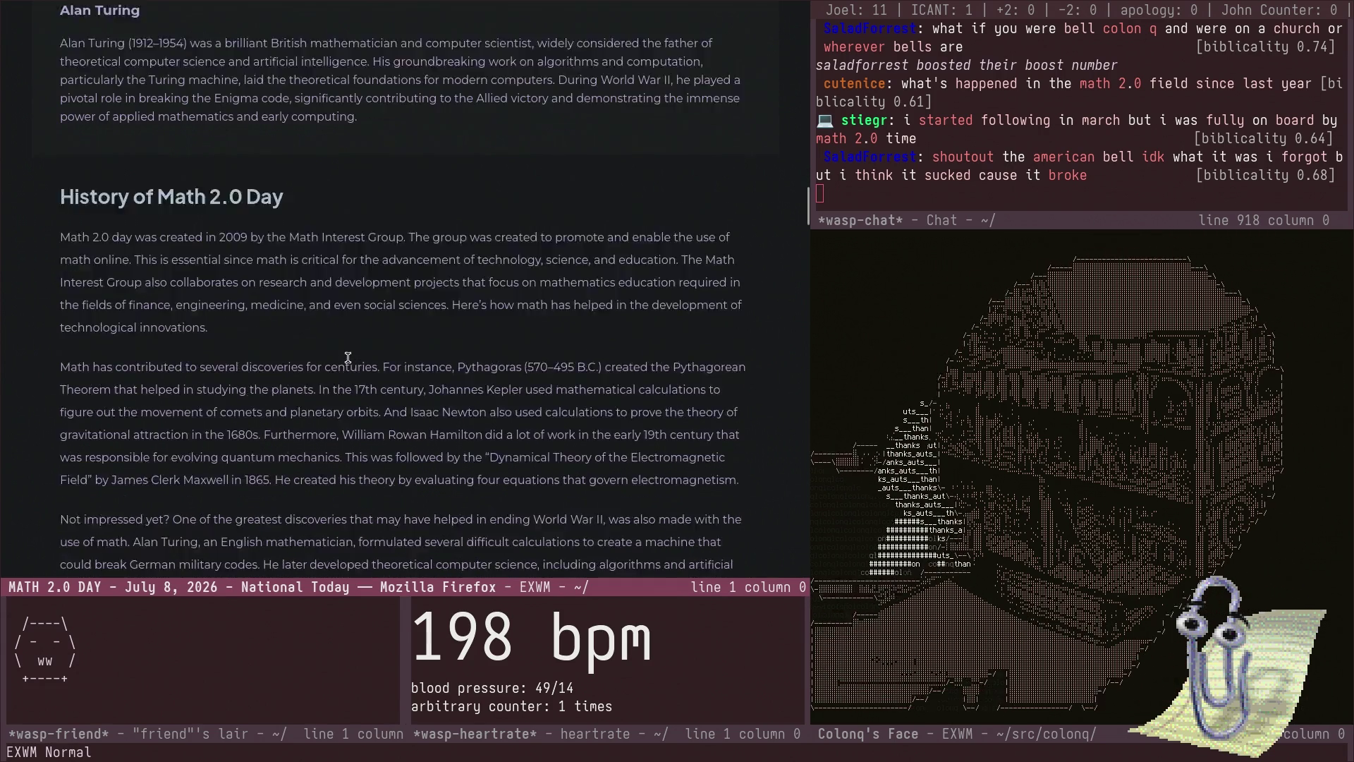
pyautogui.scroll(3, 346, 356)
pyautogui.scroll(-7, 345, 356)
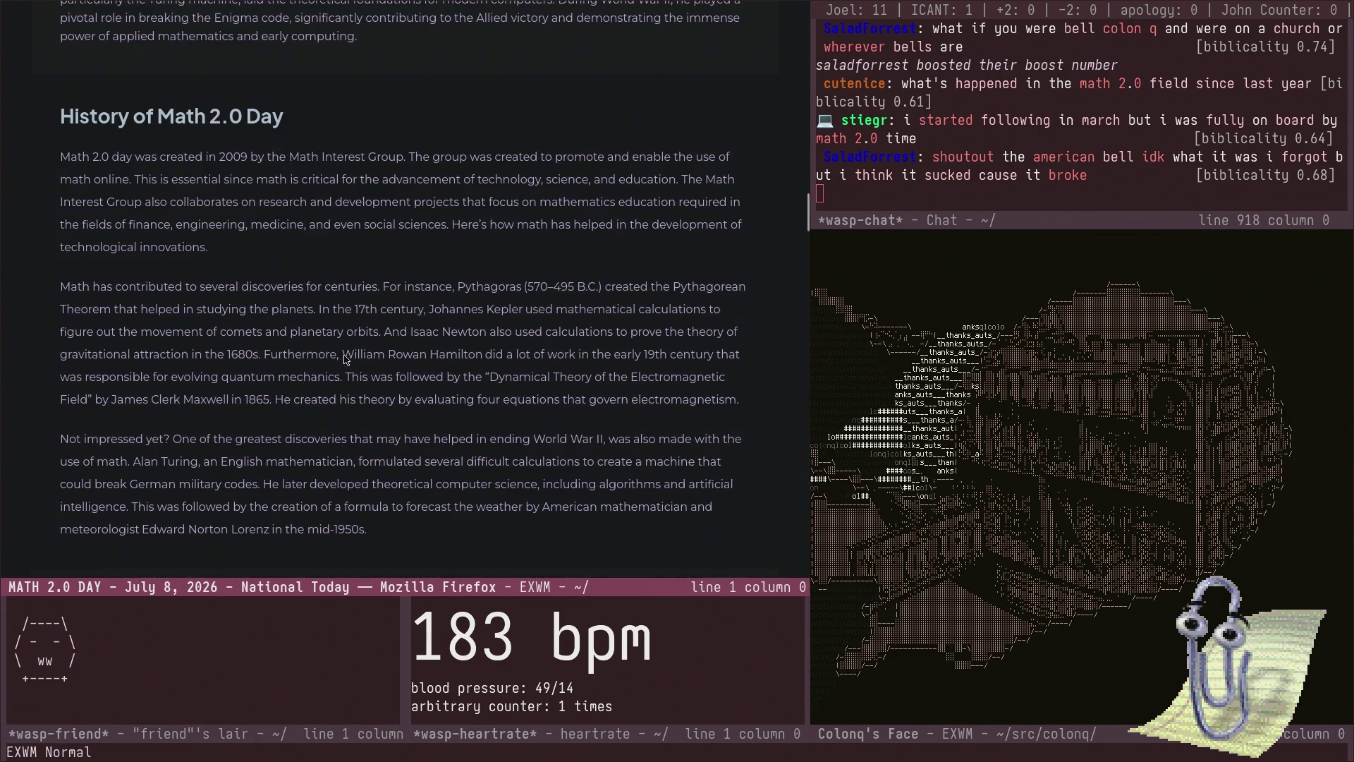
pyautogui.scroll(-3, 344, 361)
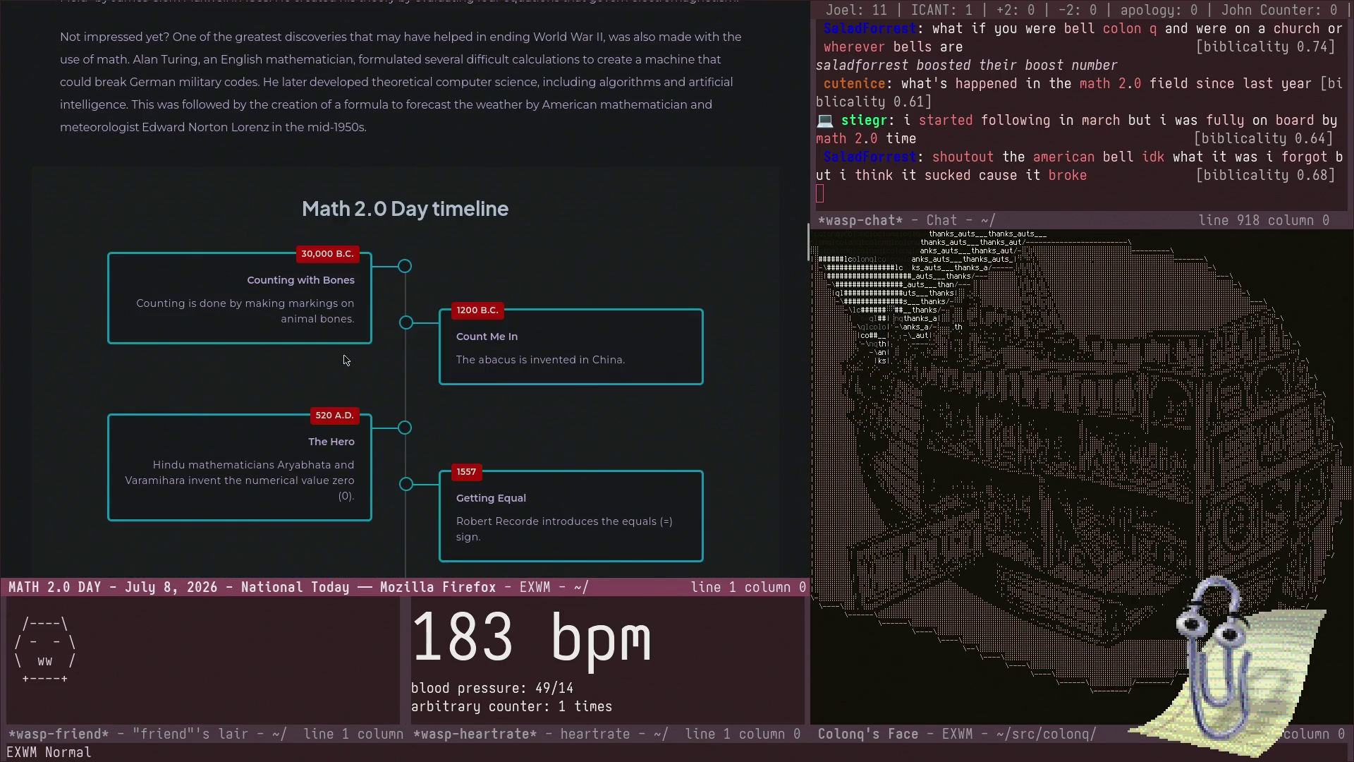
pyautogui.scroll(-1, 338, 321)
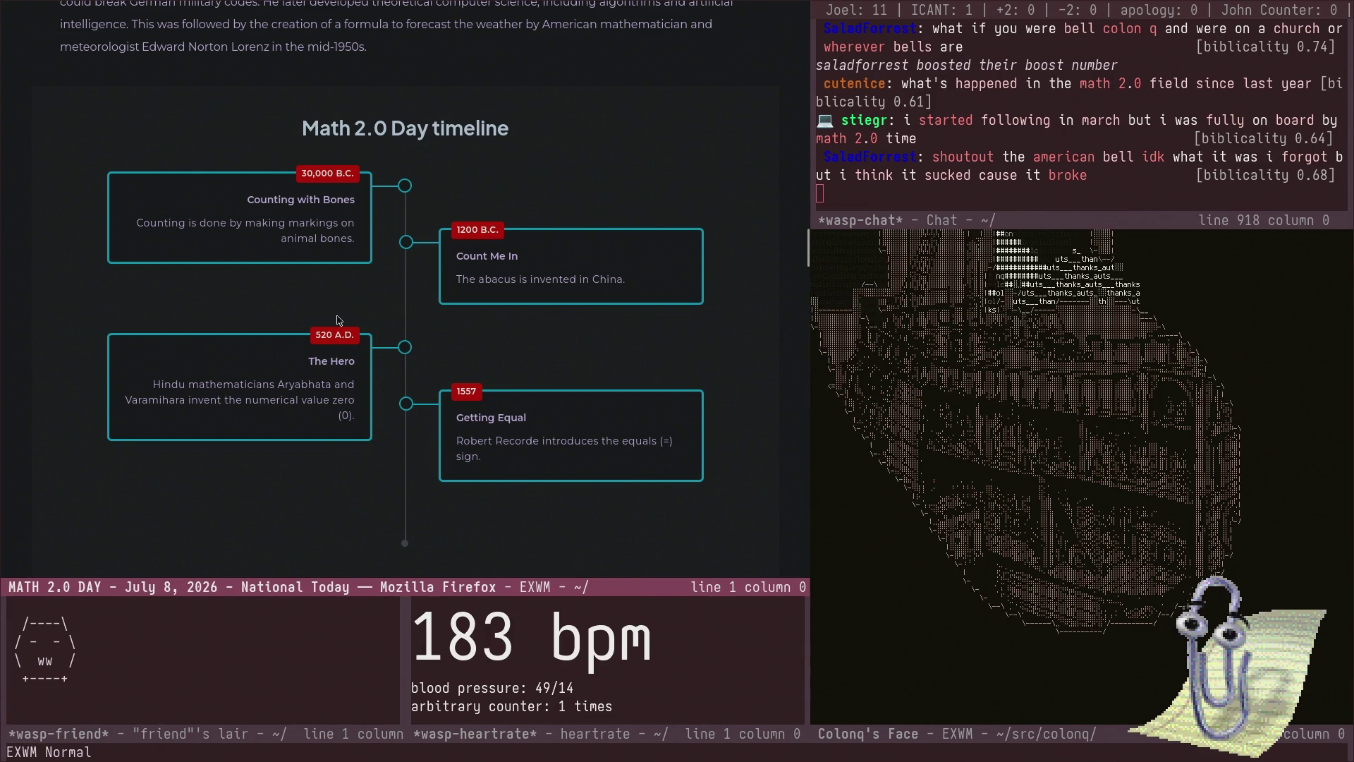
pyautogui.scroll(-7, 340, 318)
pyautogui.scroll(5, 347, 312)
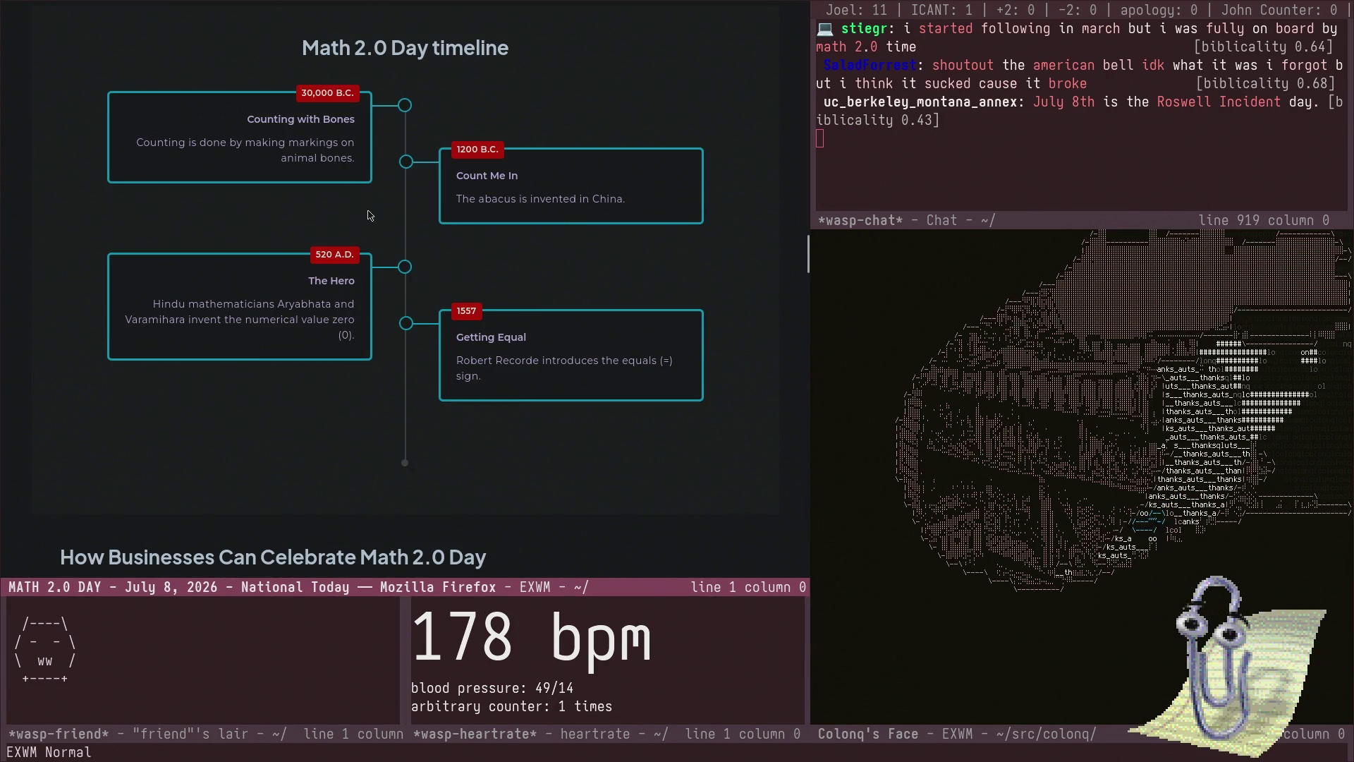
# - Scroll through the Math 2.0 Day FAQs and fun facts down to the related and upcoming holidays listings
pyautogui.scroll(-8, 362, 198)
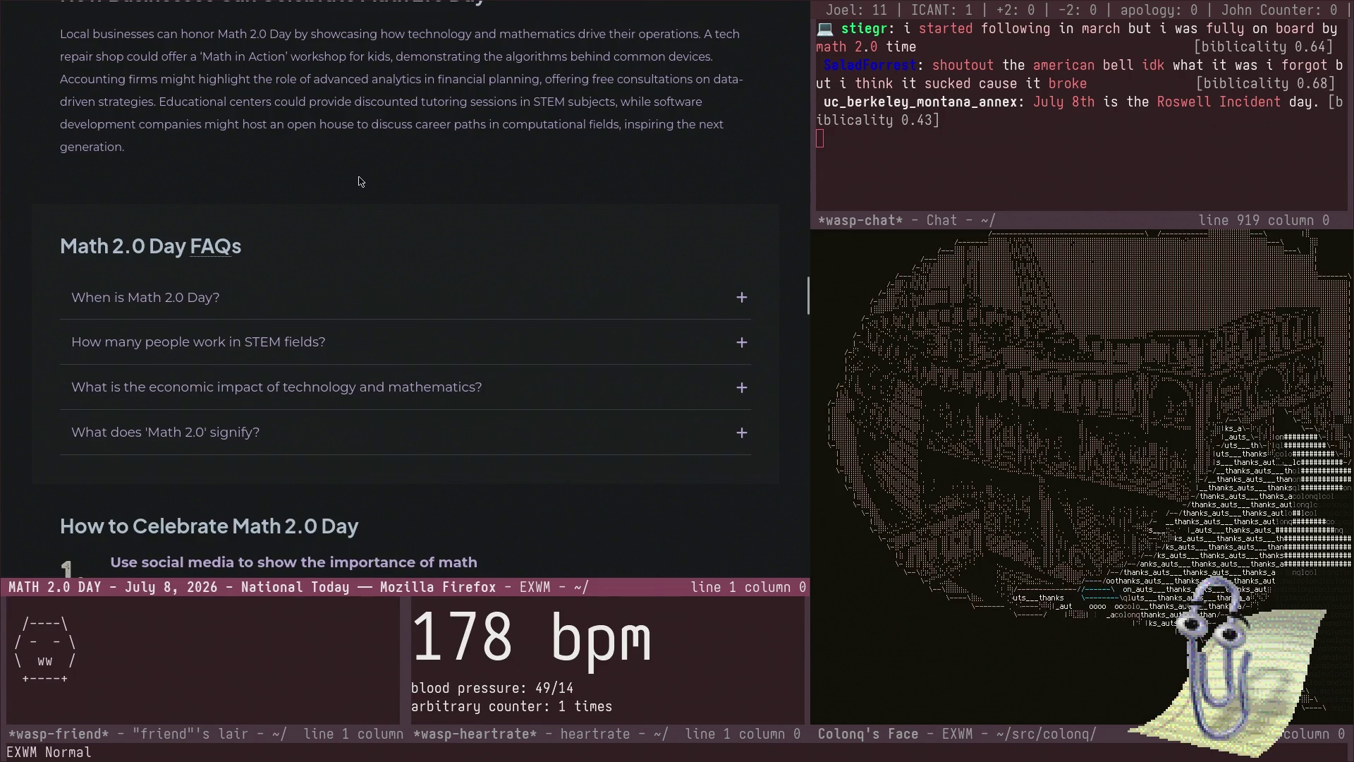
pyautogui.scroll(-2, 395, 212)
pyautogui.scroll(-4, 429, 304)
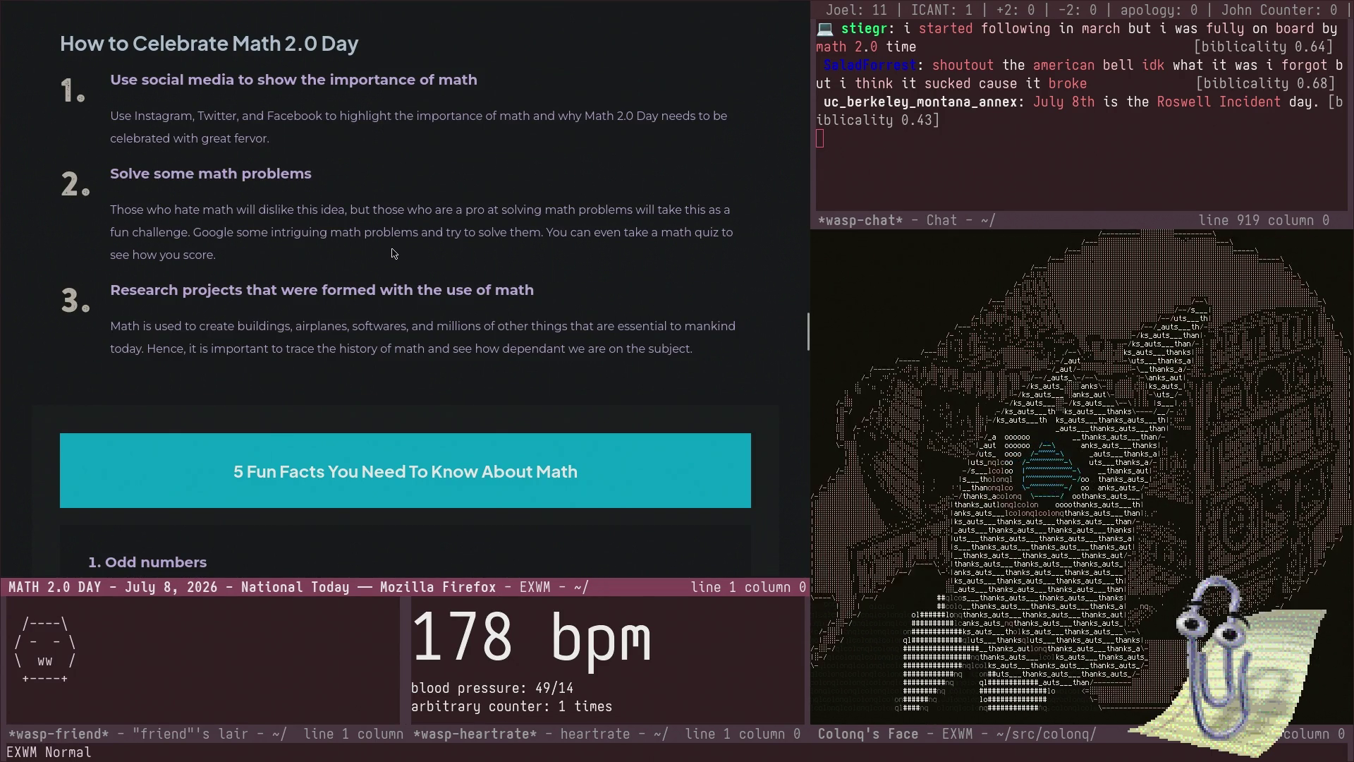
pyautogui.scroll(-3, 392, 253)
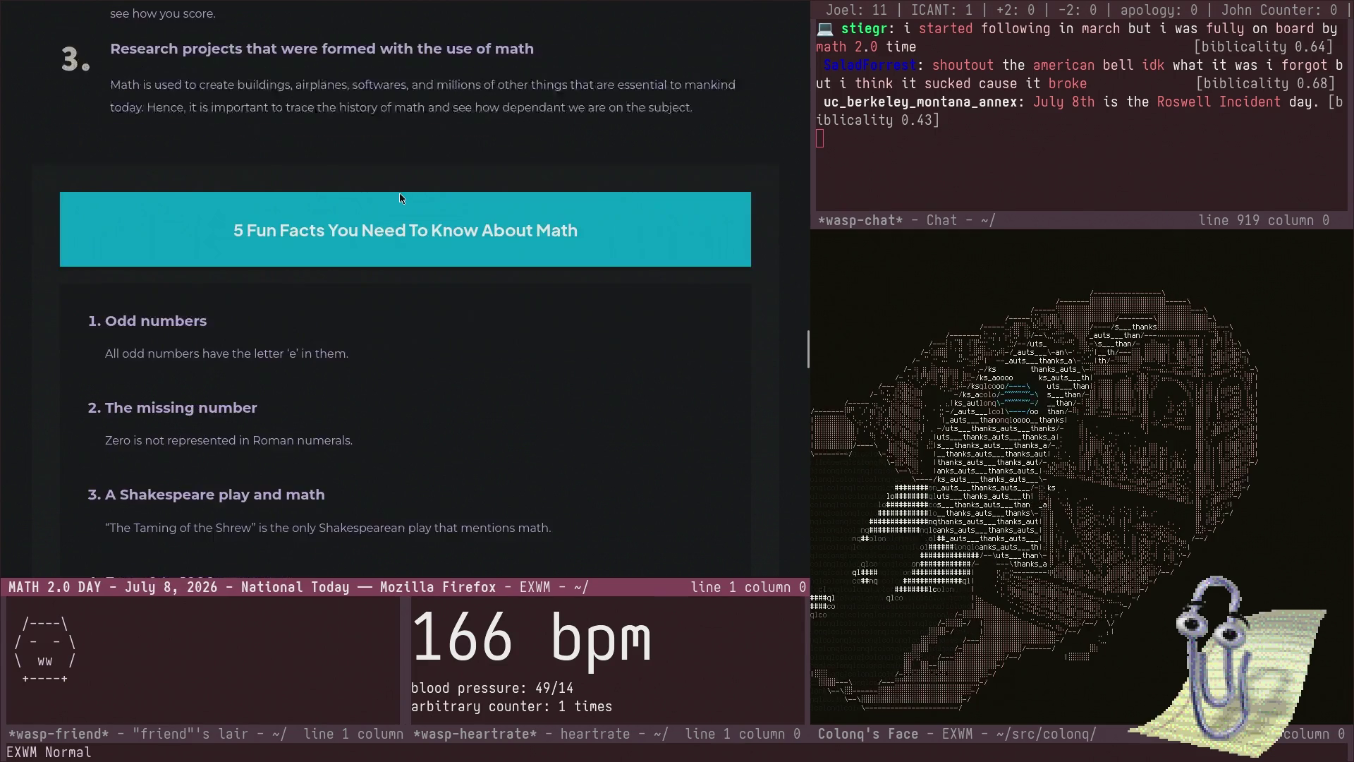
pyautogui.scroll(1, 395, 233)
pyautogui.scroll(-7, 397, 212)
pyautogui.scroll(1, 398, 204)
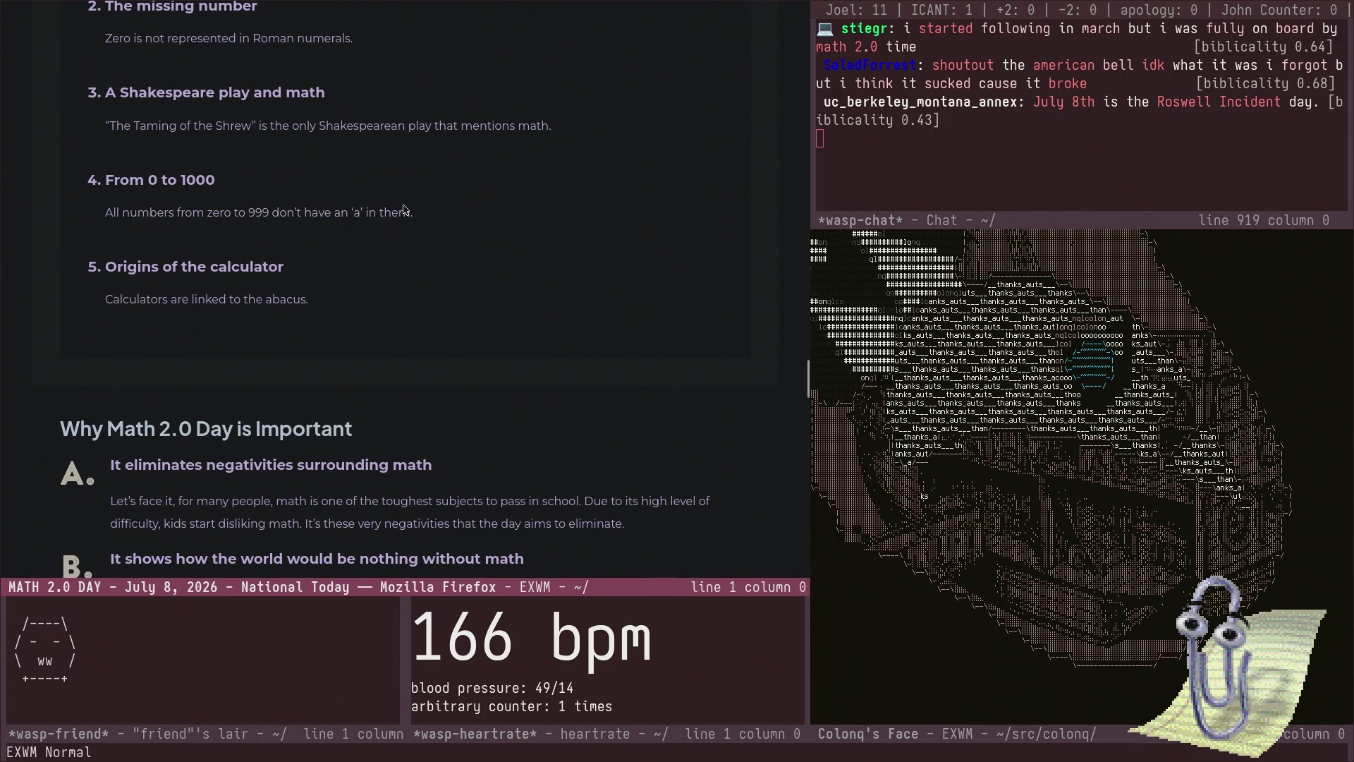
pyautogui.scroll(-6, 401, 205)
pyautogui.scroll(-6, 407, 206)
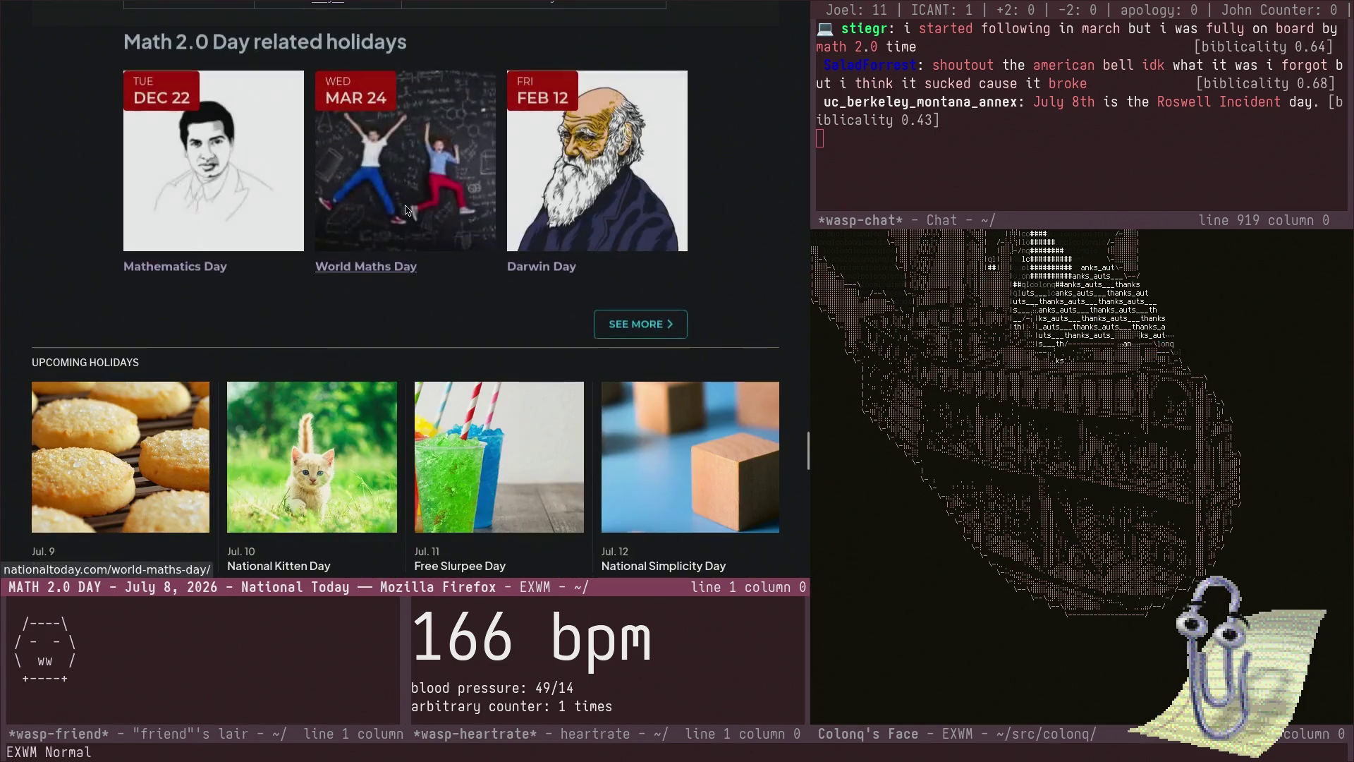
pyautogui.scroll(6, 423, 381)
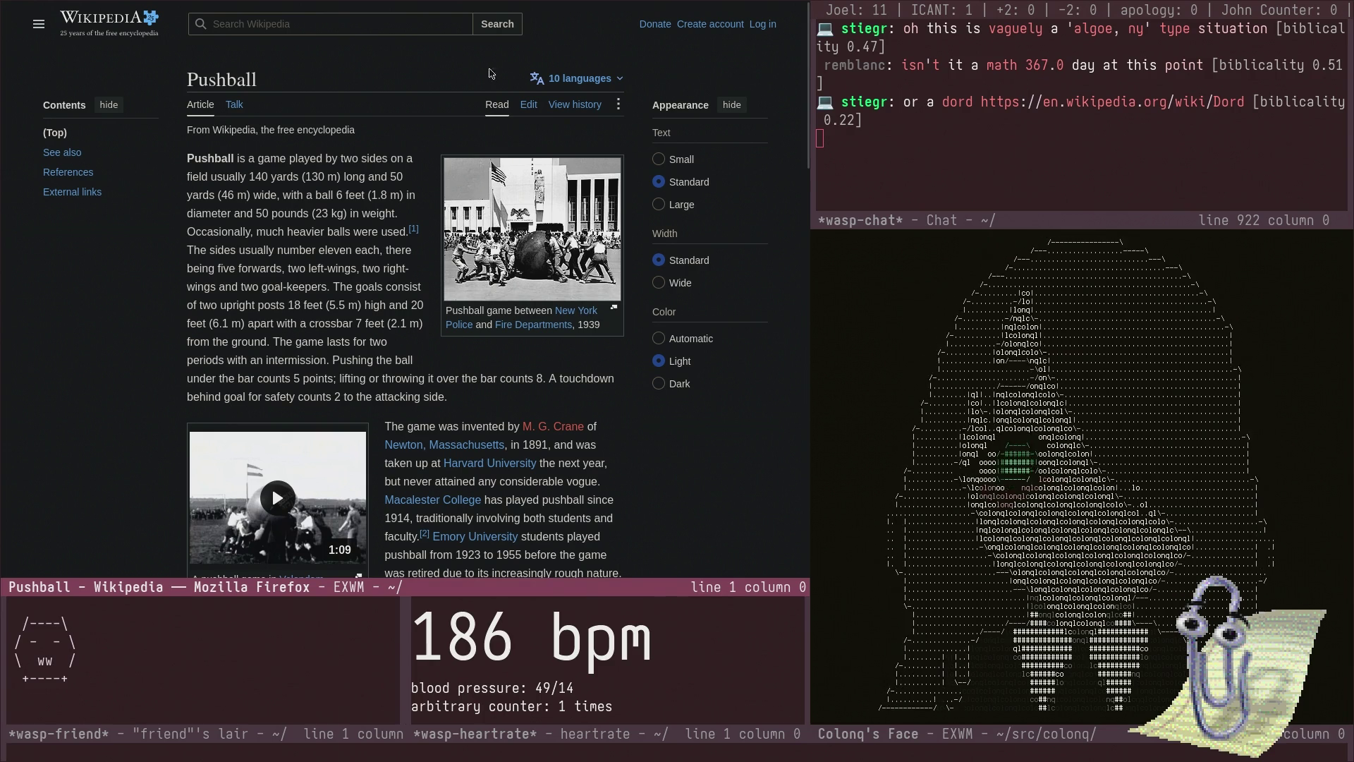
# - Open the en.wikipedia.org/wiki/Dord link from the wasp-chat buffer in Firefox
pyautogui.click(1185, 101)
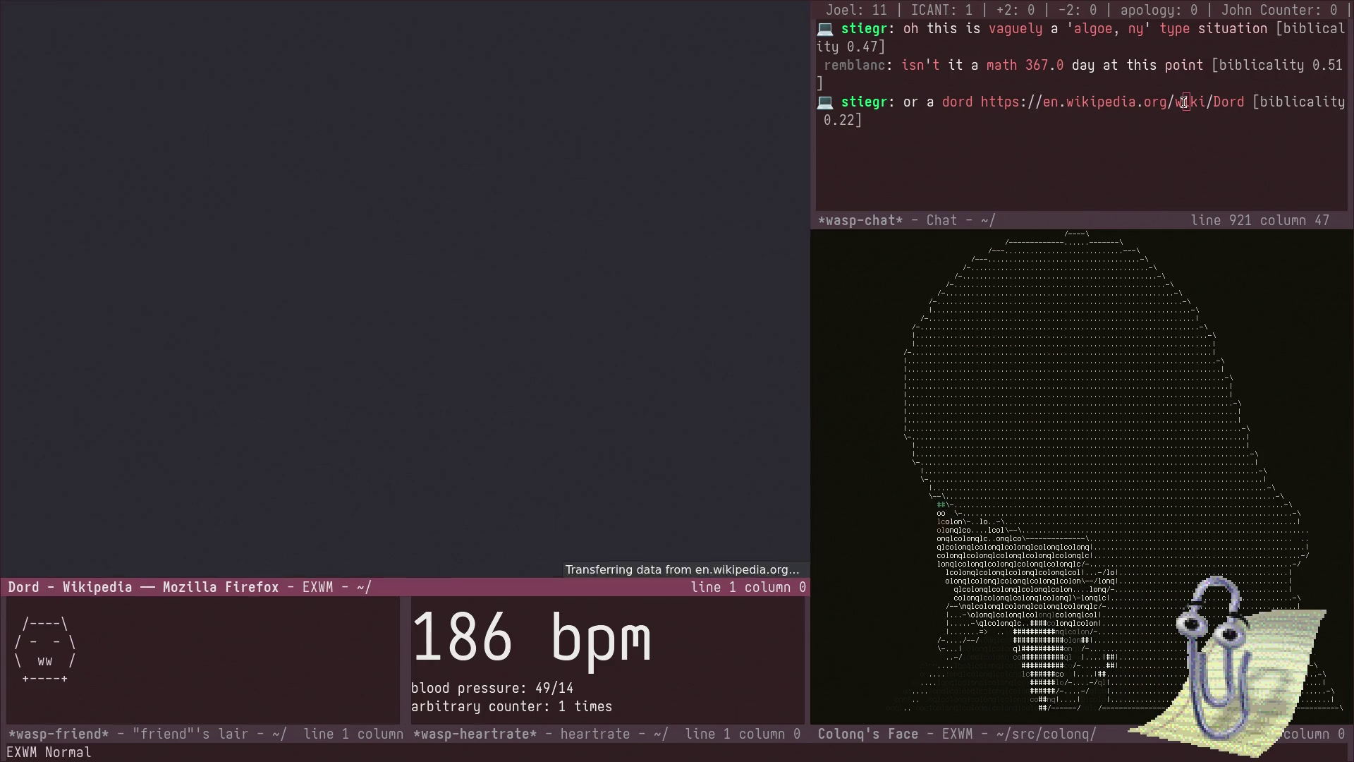
pyautogui.moveTo(335, 210)
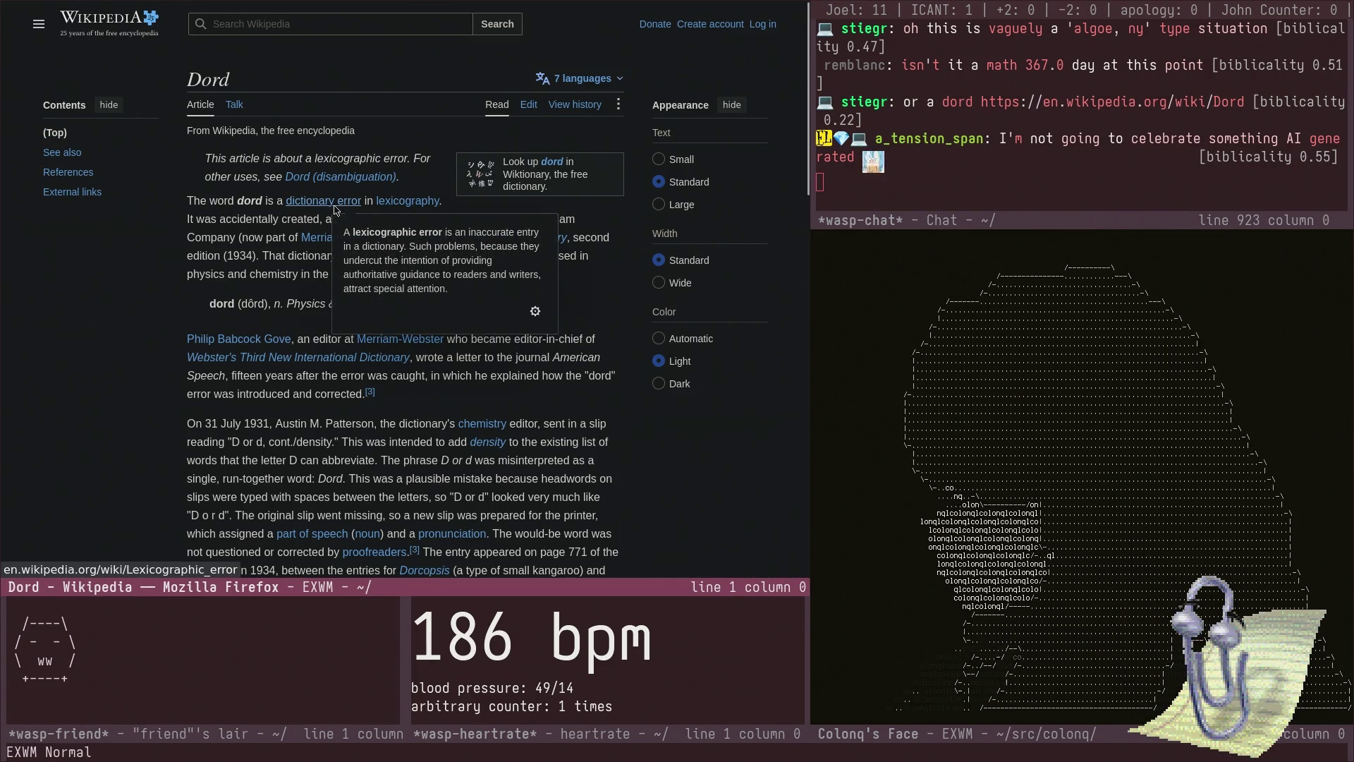